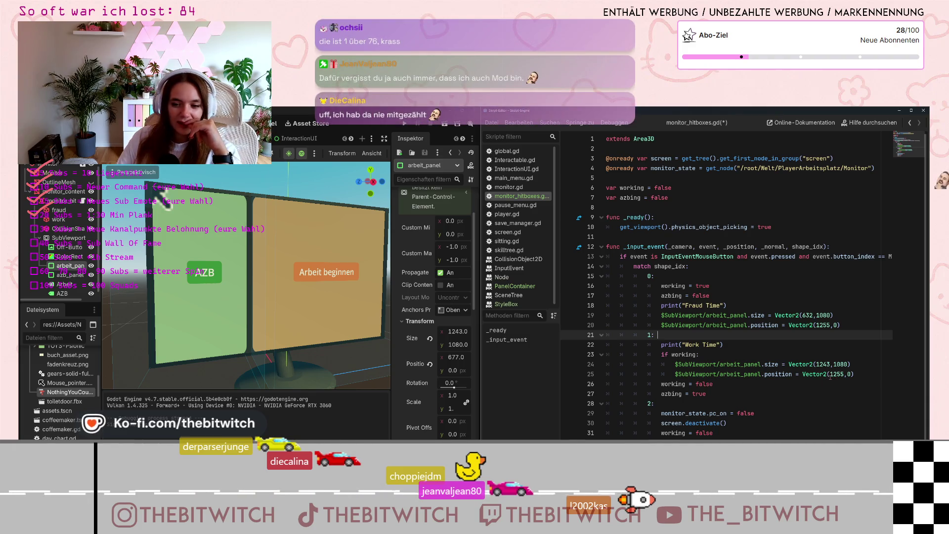
Change the Work Time arbeit_panel position from Vector2(1255,0) to Vector2(677,0) on line 25
click(831, 375)
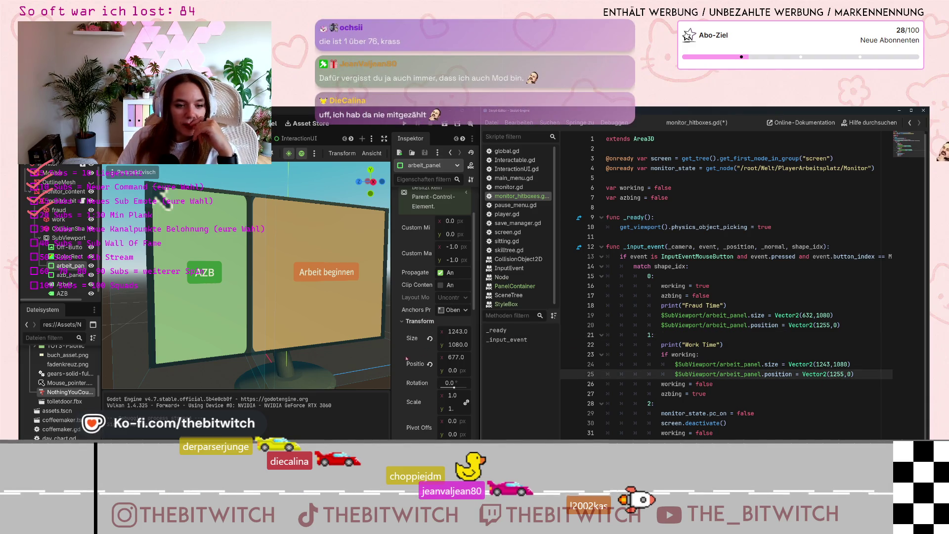
double_click(838, 374)
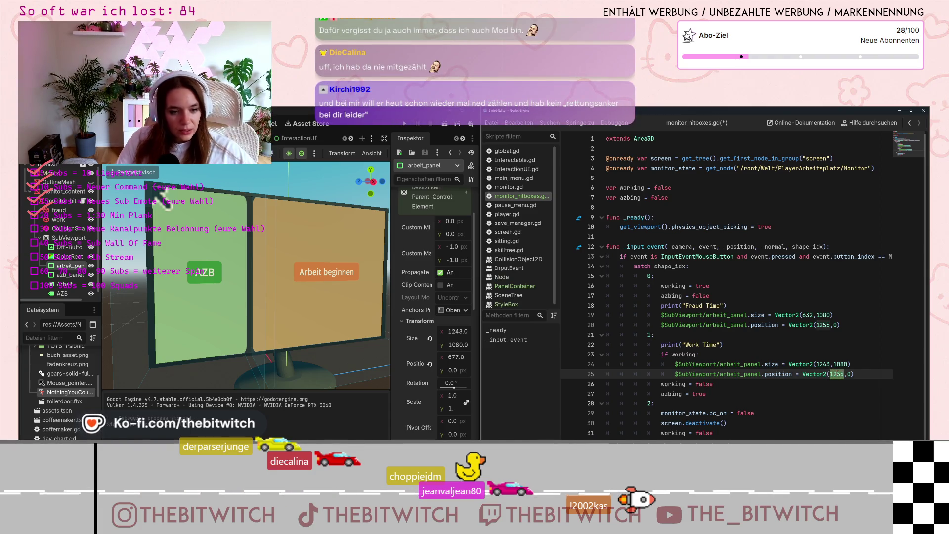
text(677)
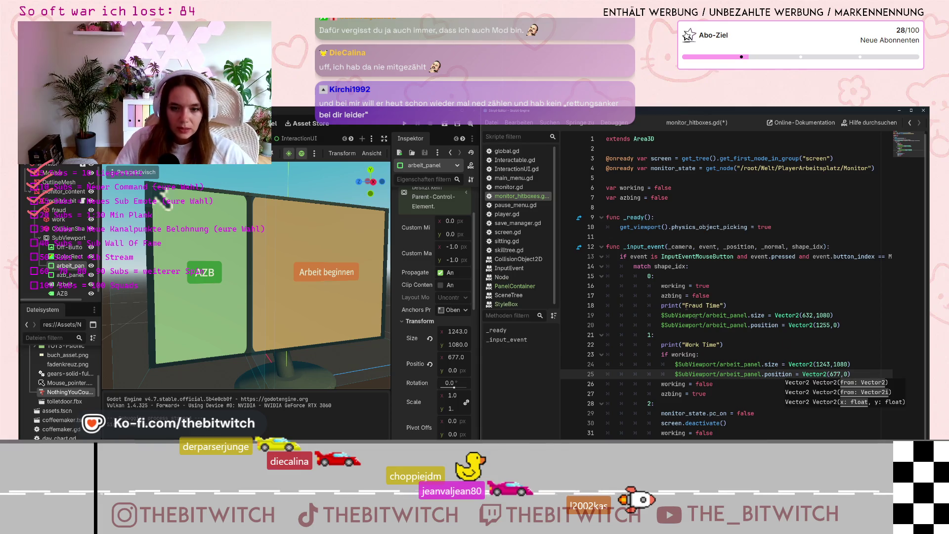
click(666, 285)
Insert an 'if azbing:' line at the top of case 0, above working = true
key(Return)
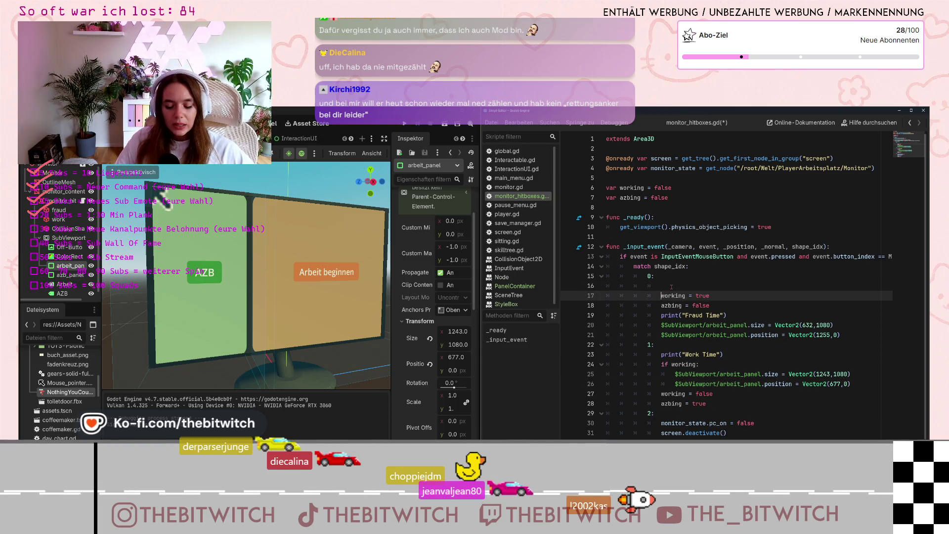
key(Up)
text(if)
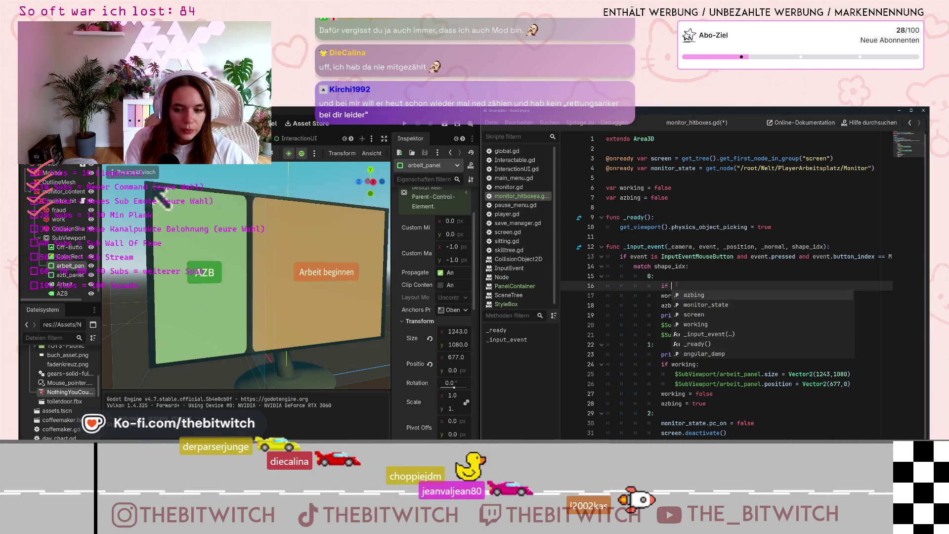
text( azbin)
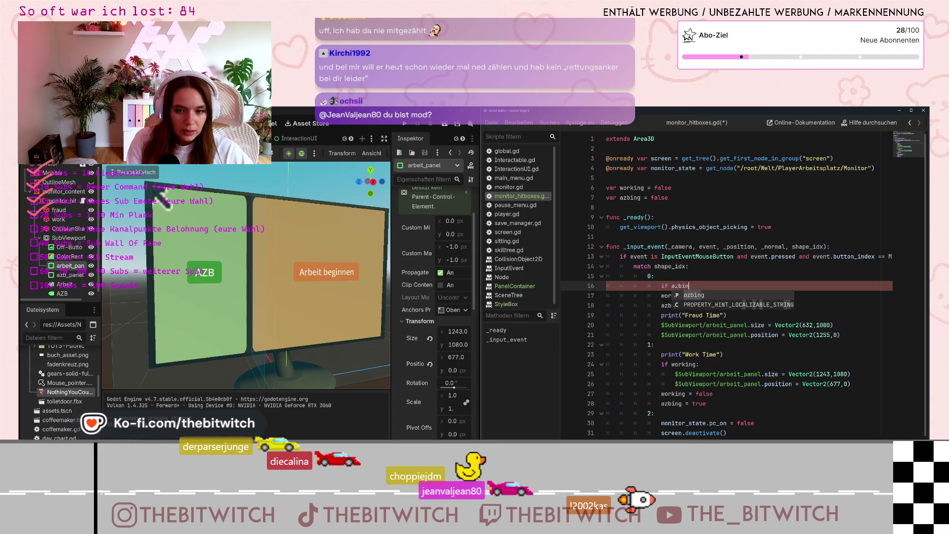
text(g:)
key(Return)
text(pass)
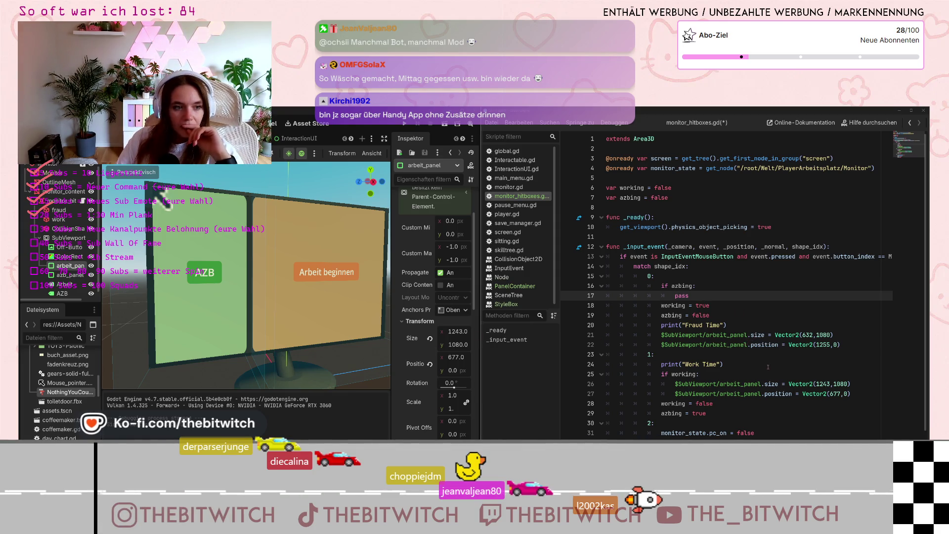
Move through the script to the Fraud Time panel lines and the azbing assignment
key(Down)
key(Down)
key(Down)
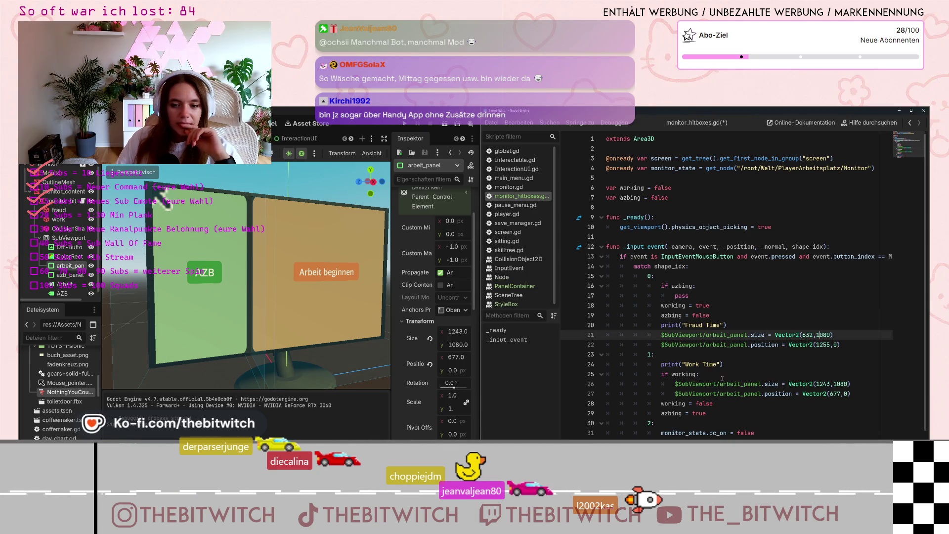
scroll(721, 387, down, 1)
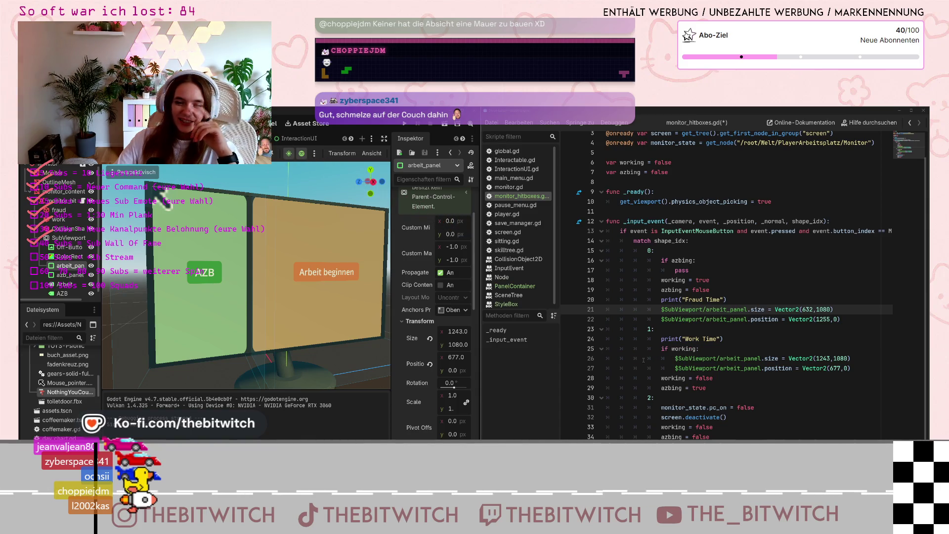
click(670, 291)
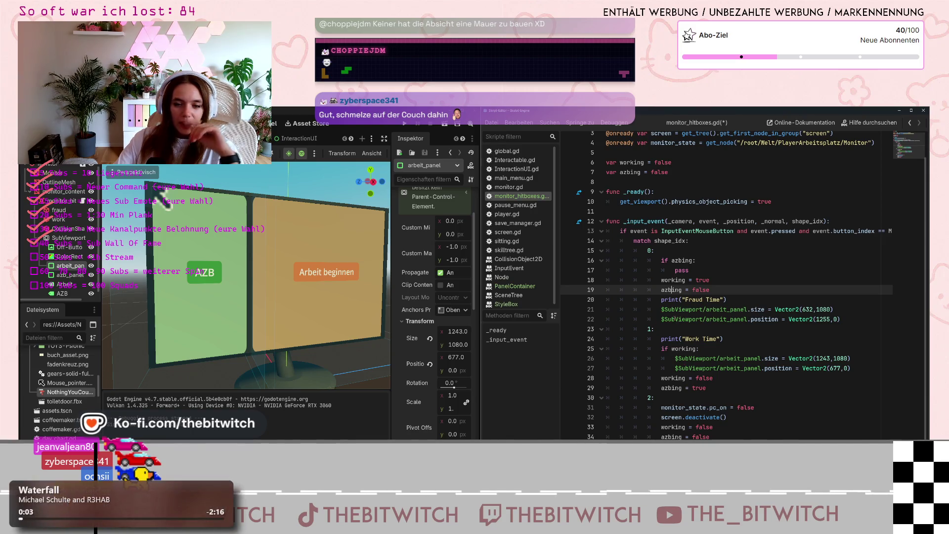
mouse_move(675, 309)
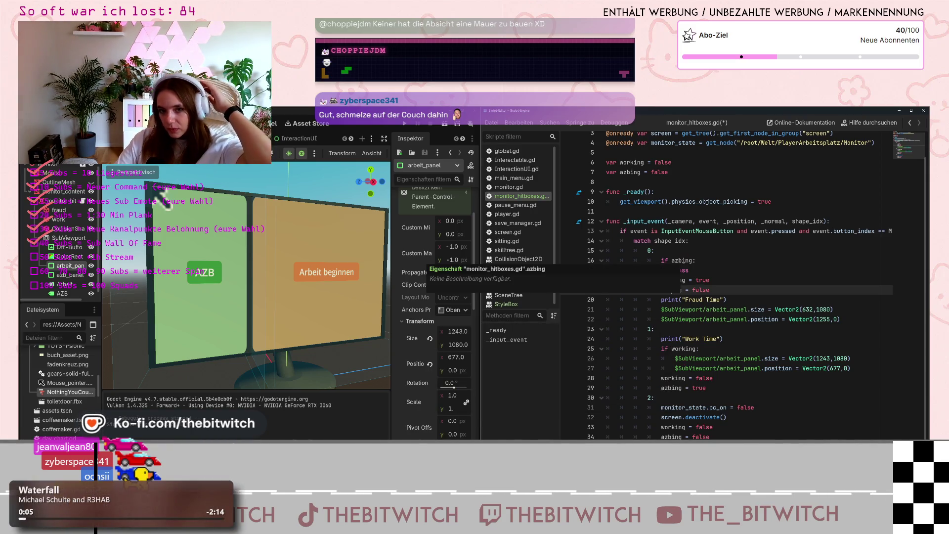
drag(661, 310, 843, 319)
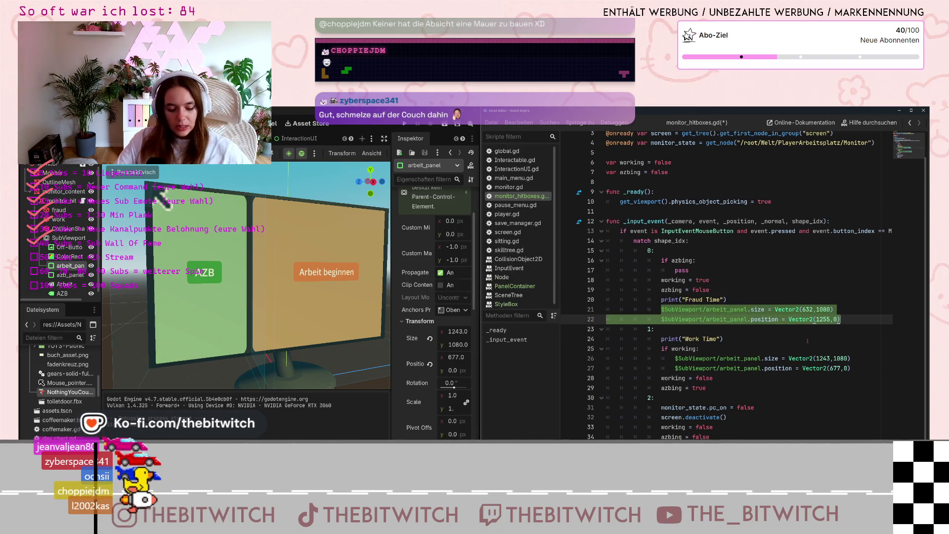
click(792, 342)
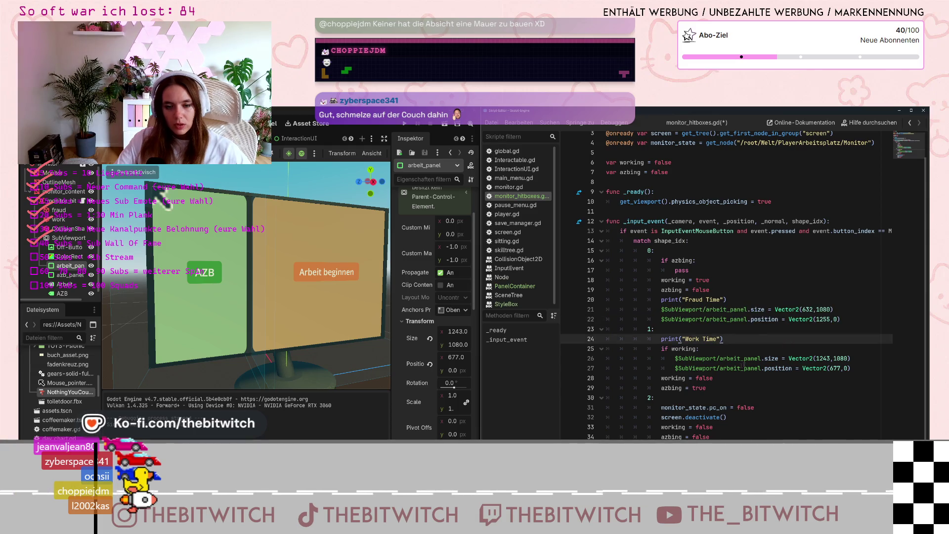
click(668, 360)
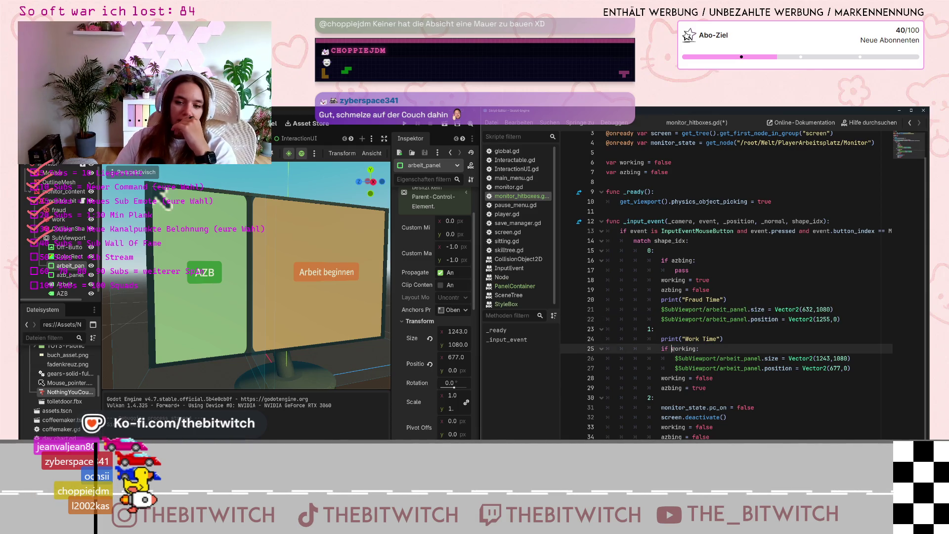
click(672, 349)
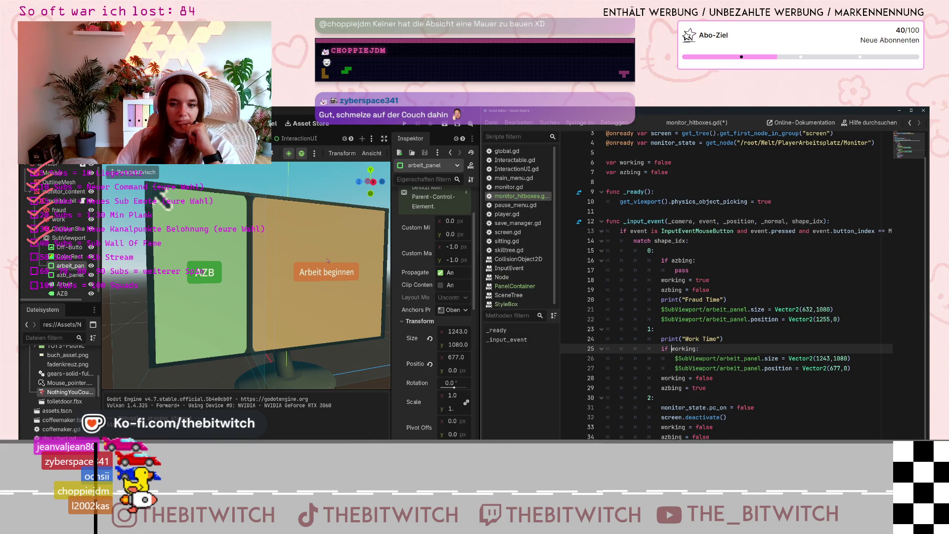
click(868, 371)
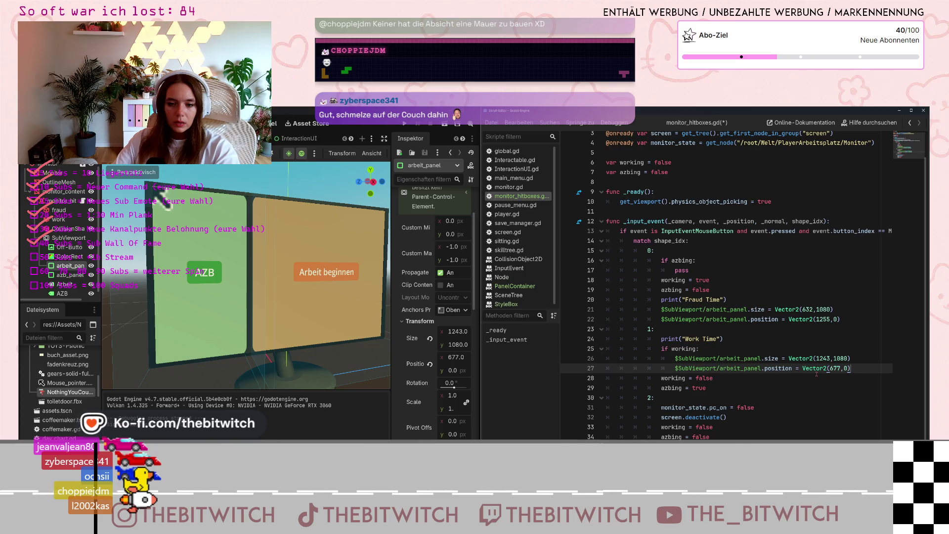
key(Return)
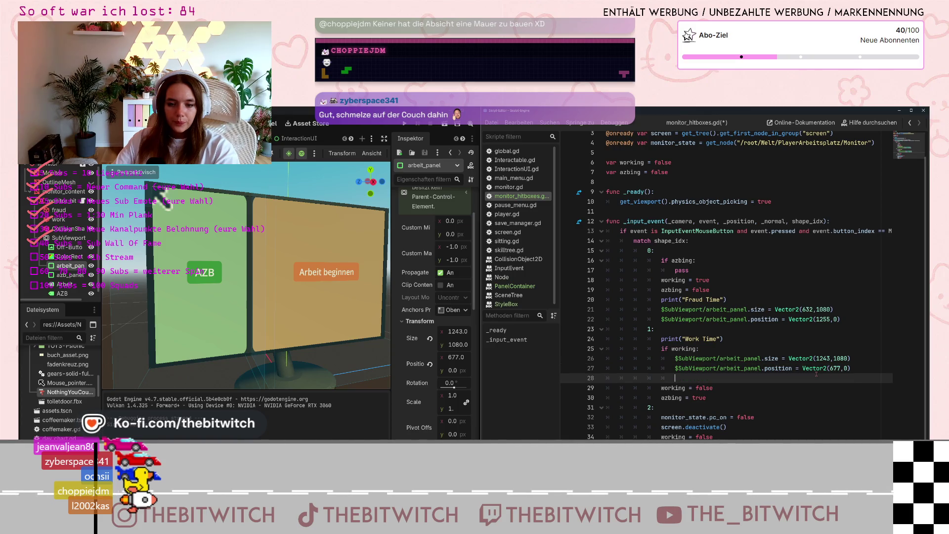
Add empty lines below the arbeit_panel position assignments, then select the monitor_content mesh
key(Return)
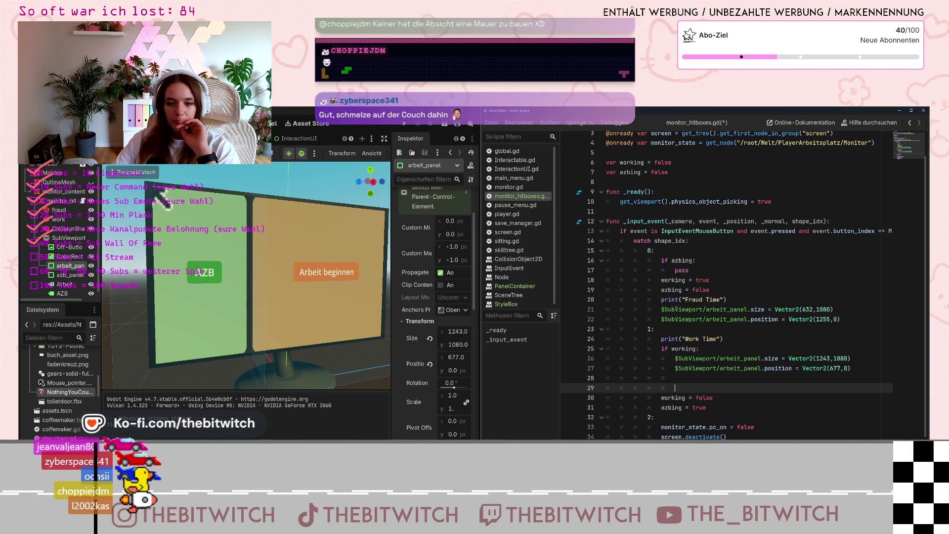
click(845, 319)
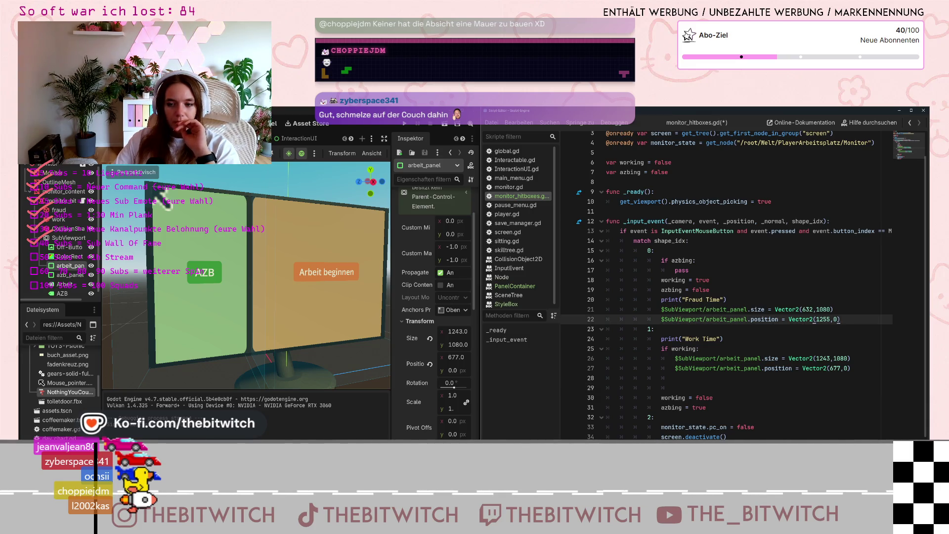
key(Return)
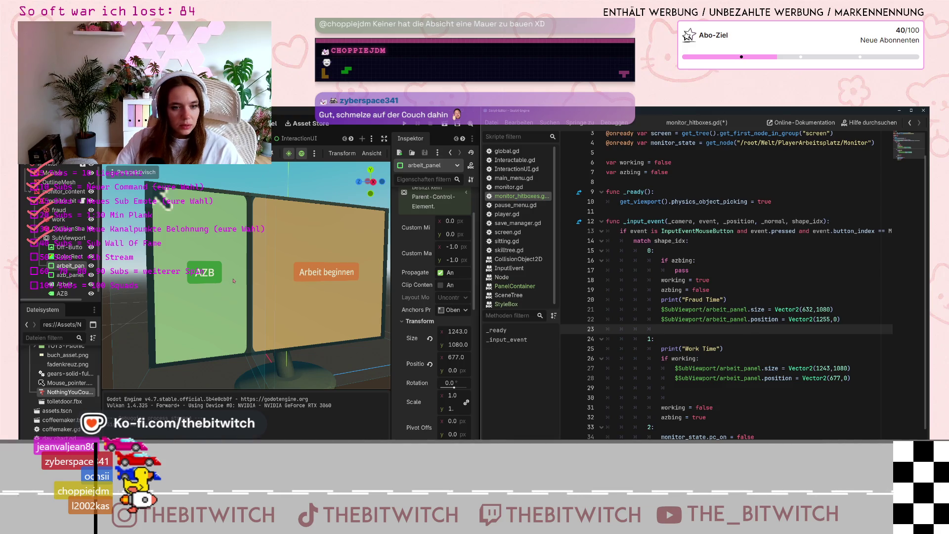
click(184, 292)
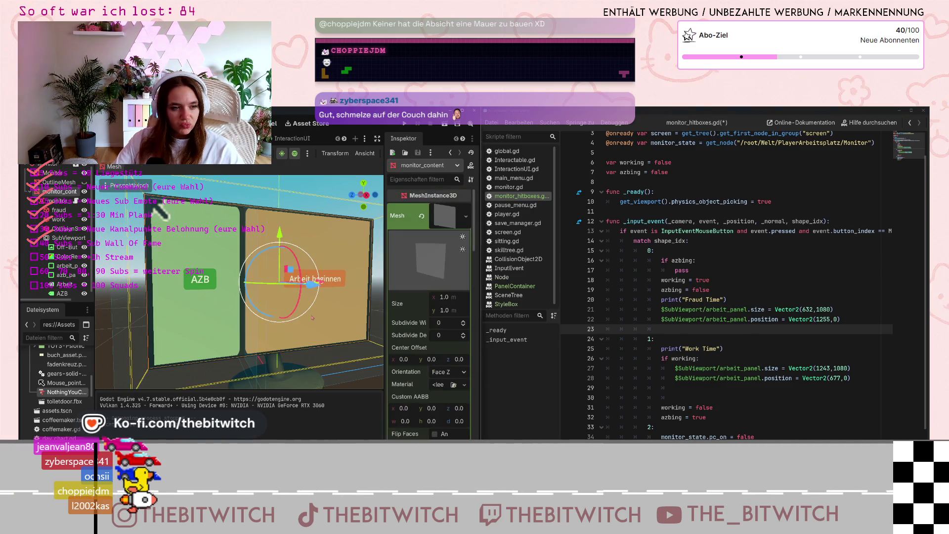
Compare arbeit_panel and azb_panel sizes and positions, then select the arbeit_panel position line
click(67, 274)
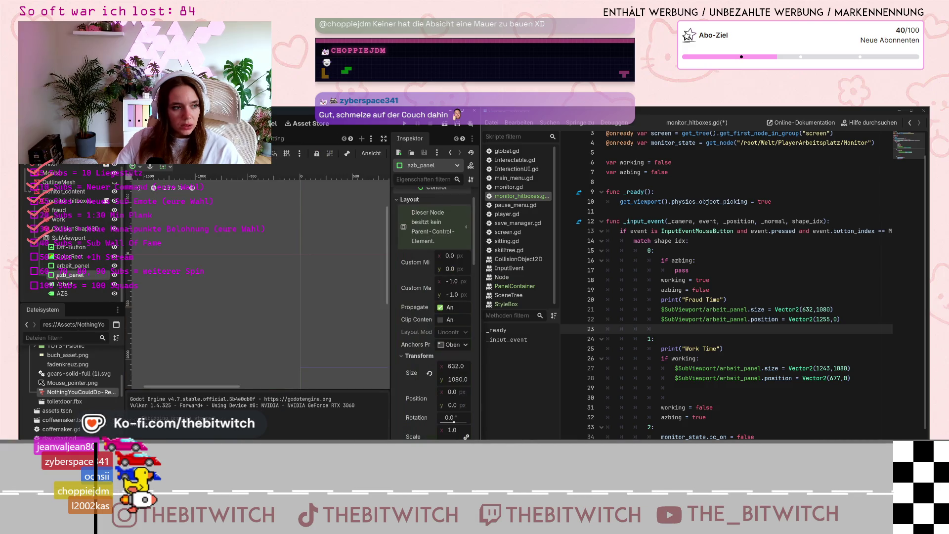
click(69, 266)
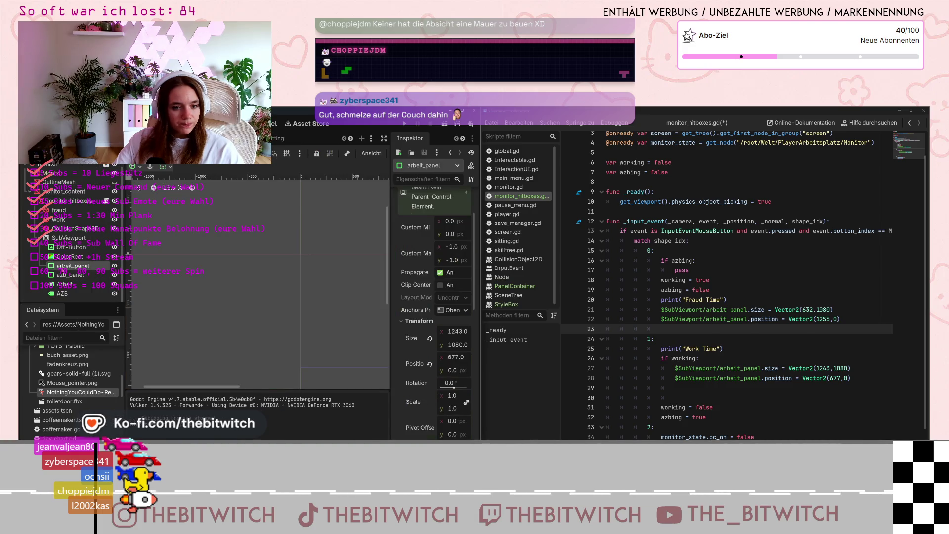
click(69, 275)
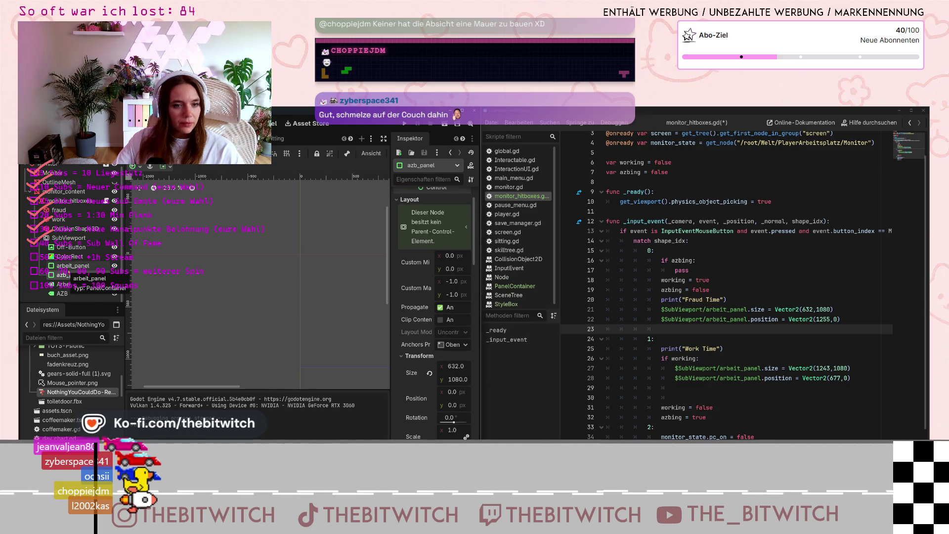
click(69, 270)
scroll(452, 345, down, 1)
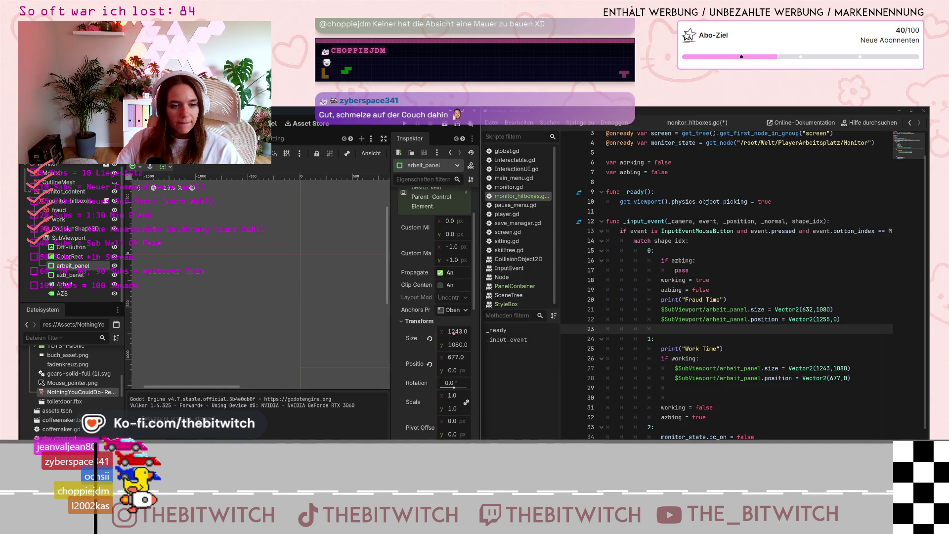
click(454, 333)
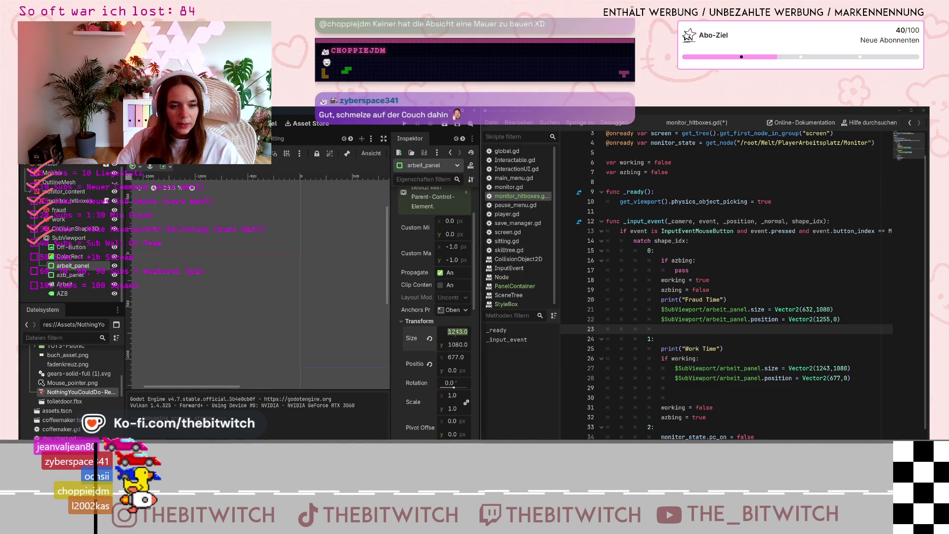
click(817, 319)
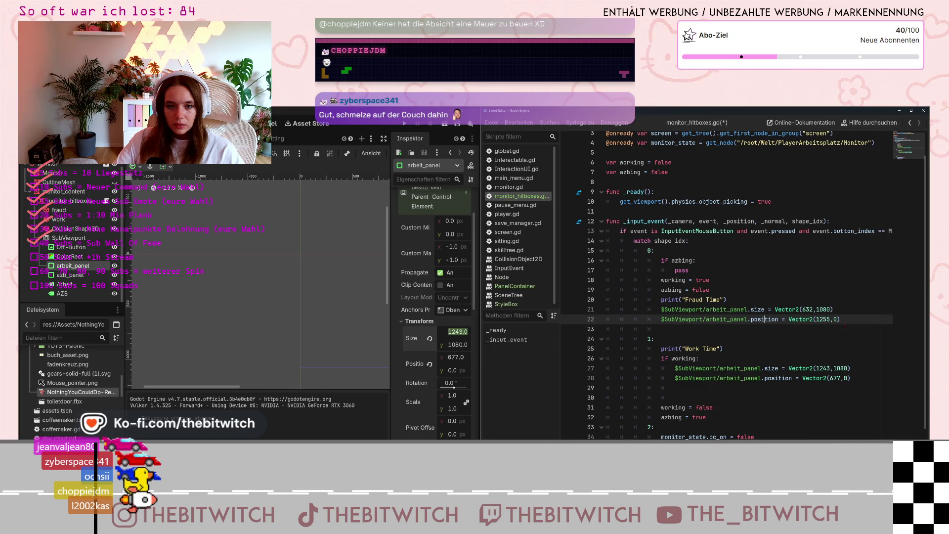
drag(843, 321, 663, 322)
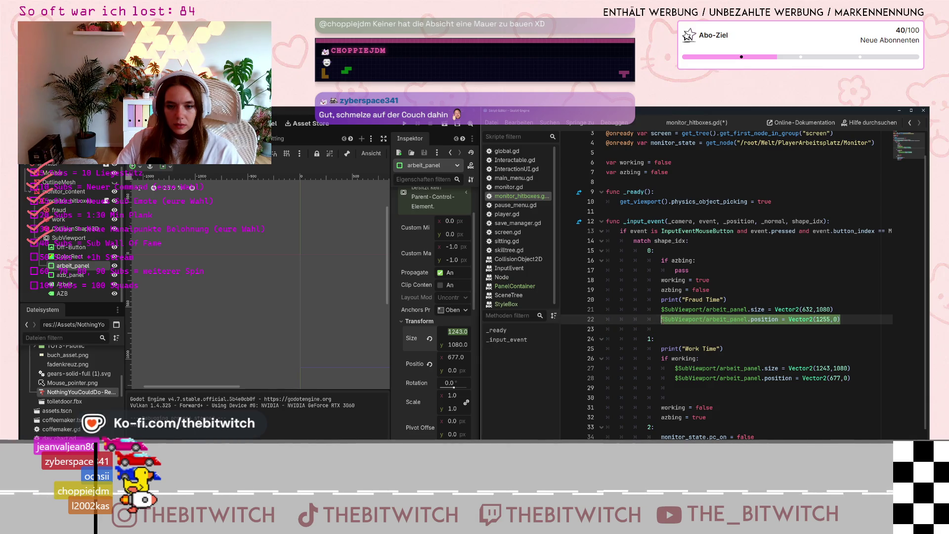
Duplicate the arbeit_panel size line as line 23: $SubViewport/azb_panel.size = Vector2(1243,1080)
drag(835, 310, 662, 310)
key(ctrl+c)
click(673, 319)
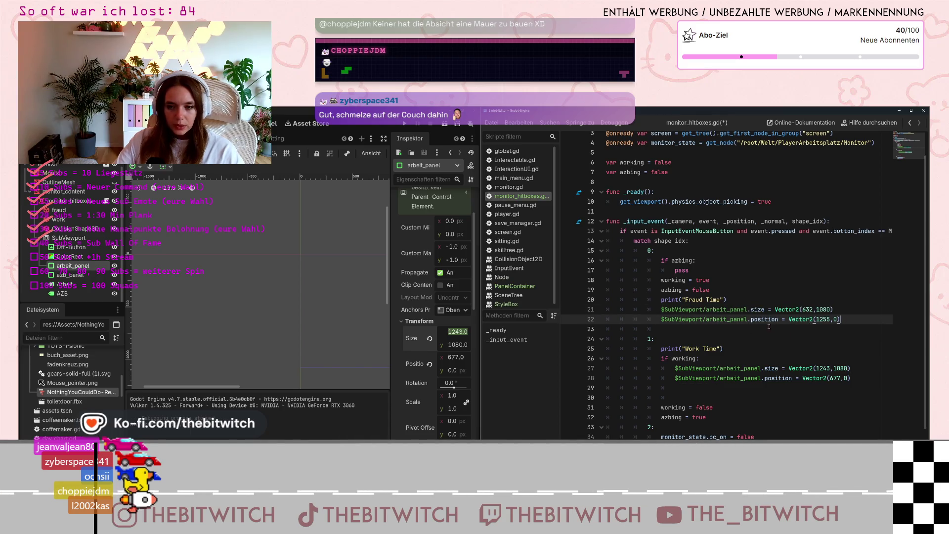
key(End)
key(Return)
key(ctrl+v)
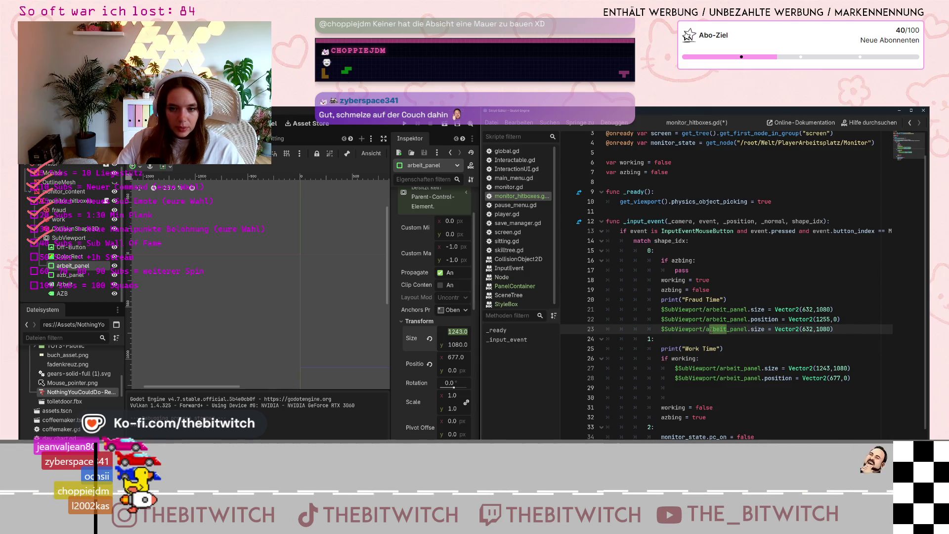
drag(717, 329, 695, 329)
text(azb)
click(798, 329)
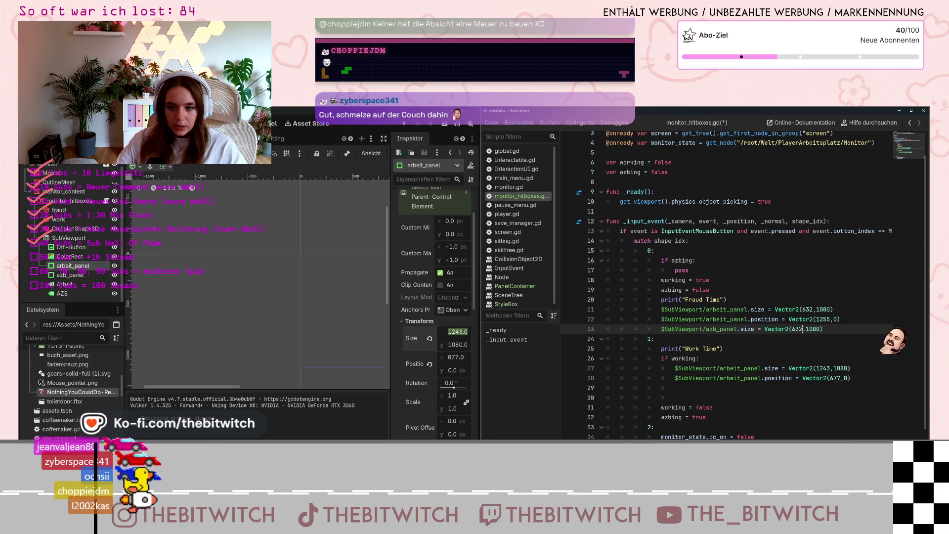
text(124)
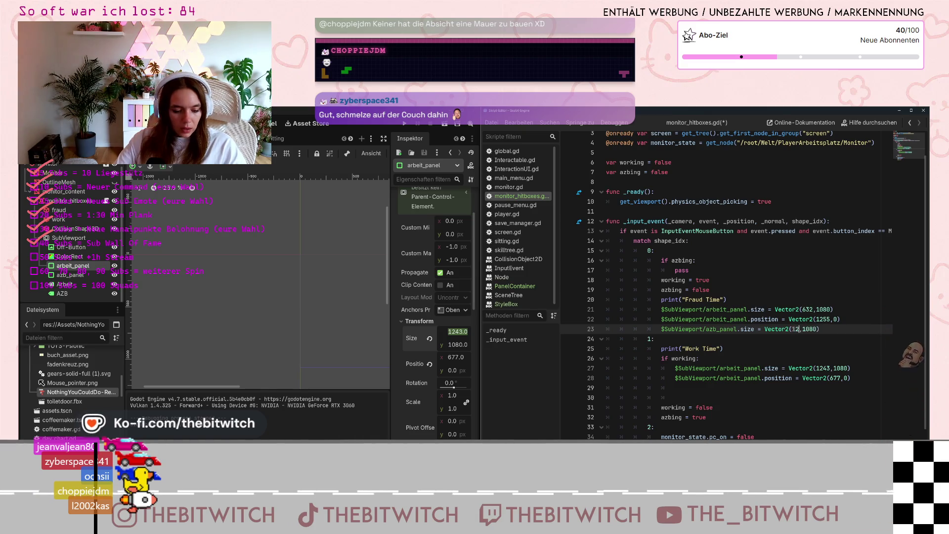
text(3)
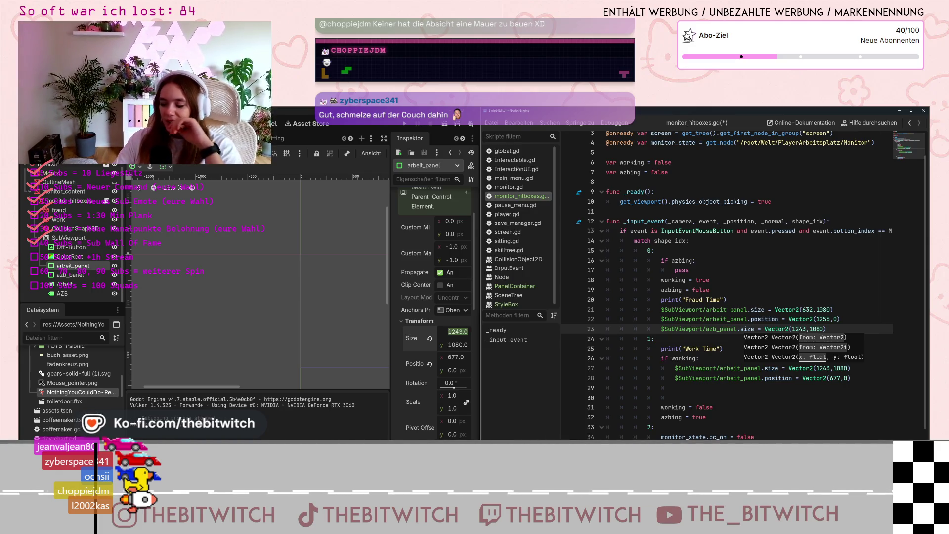
click(732, 310)
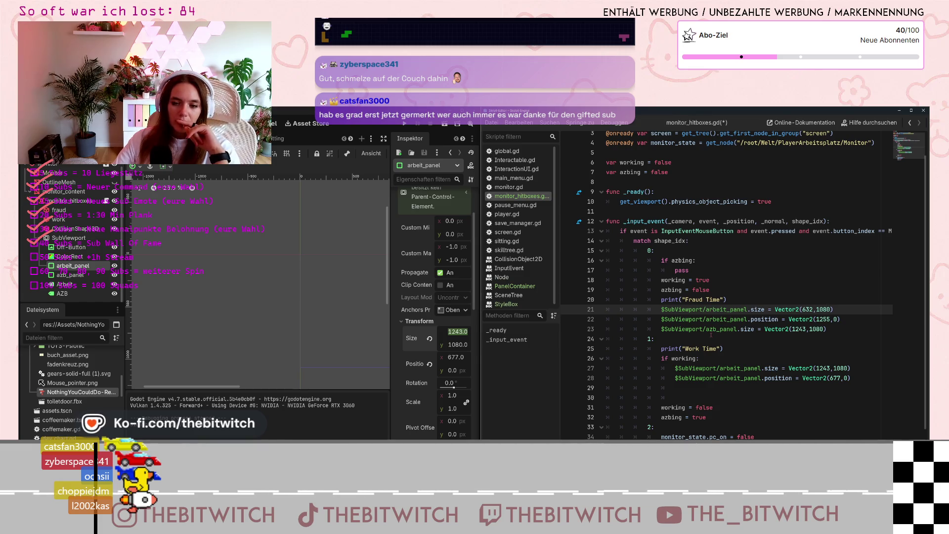
mouse_move(826, 329)
mouse_down()
mouse_move(662, 329)
mouse_move(663, 320)
mouse_move(662, 329)
mouse_up()
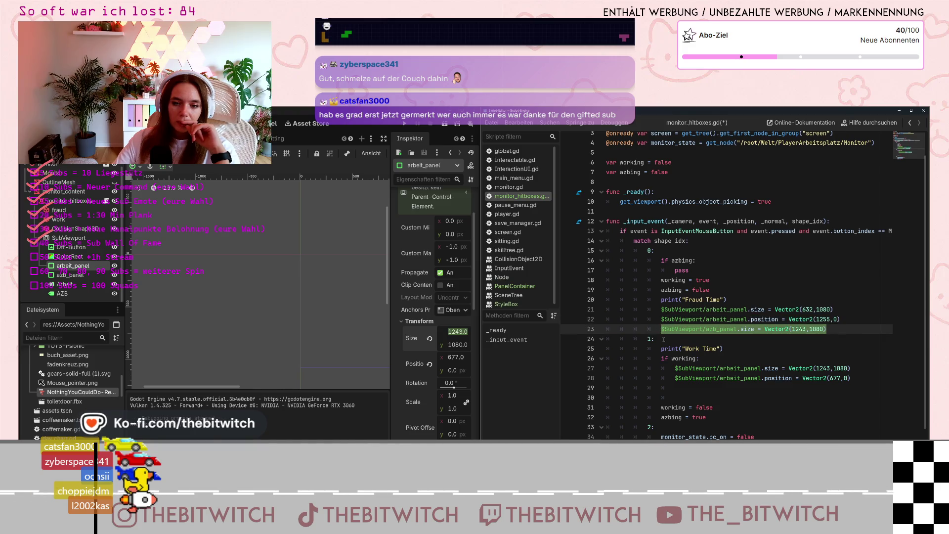
click(679, 349)
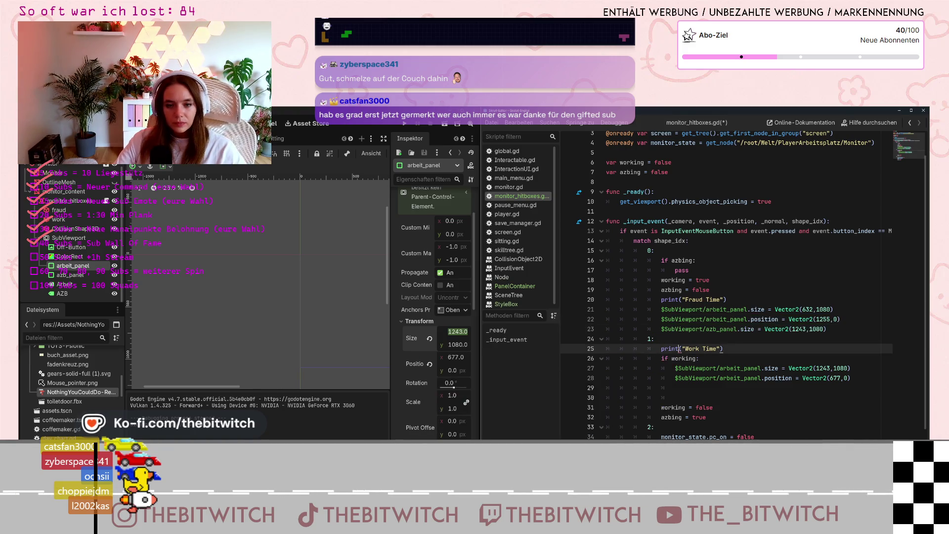
Flip the booleans: Fraud sets working false, azbing true; Work sets working true, azbing false
double_click(706, 281)
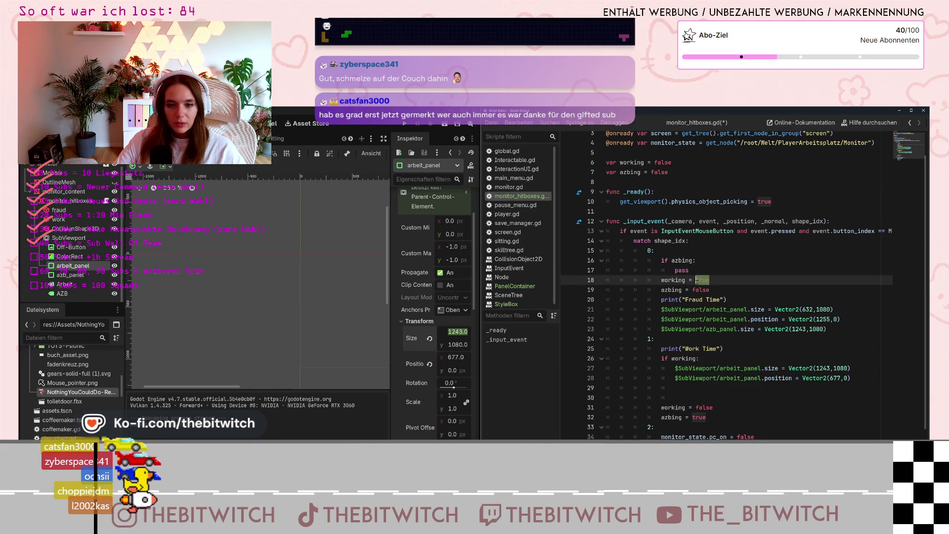
text(false)
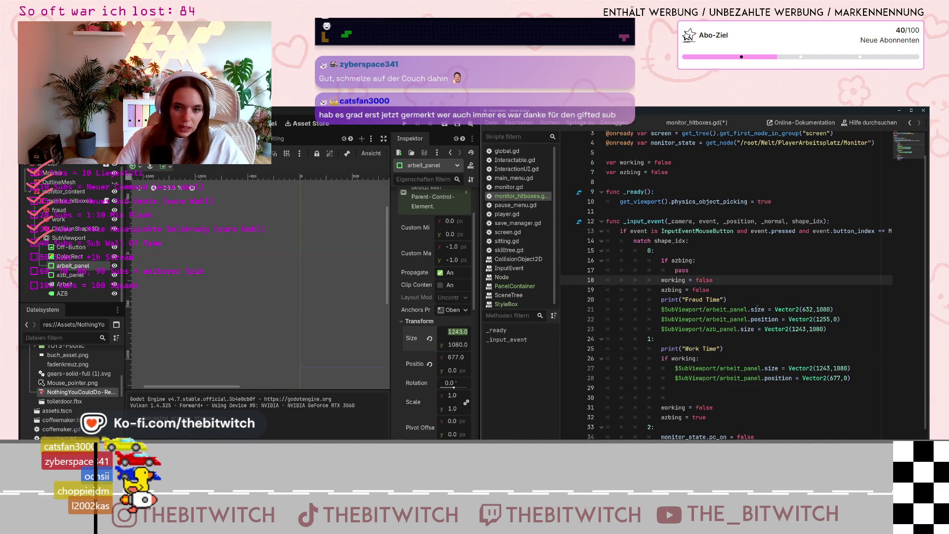
double_click(712, 290)
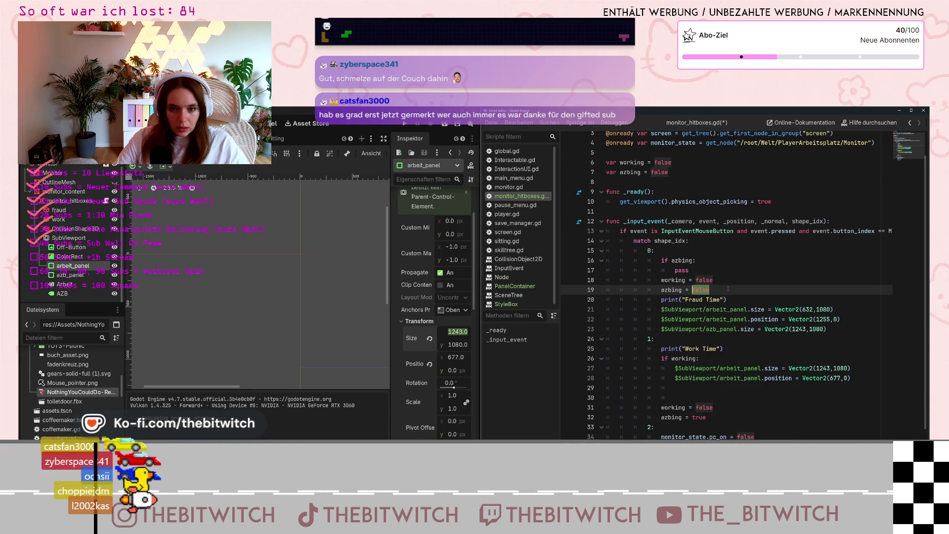
text(true)
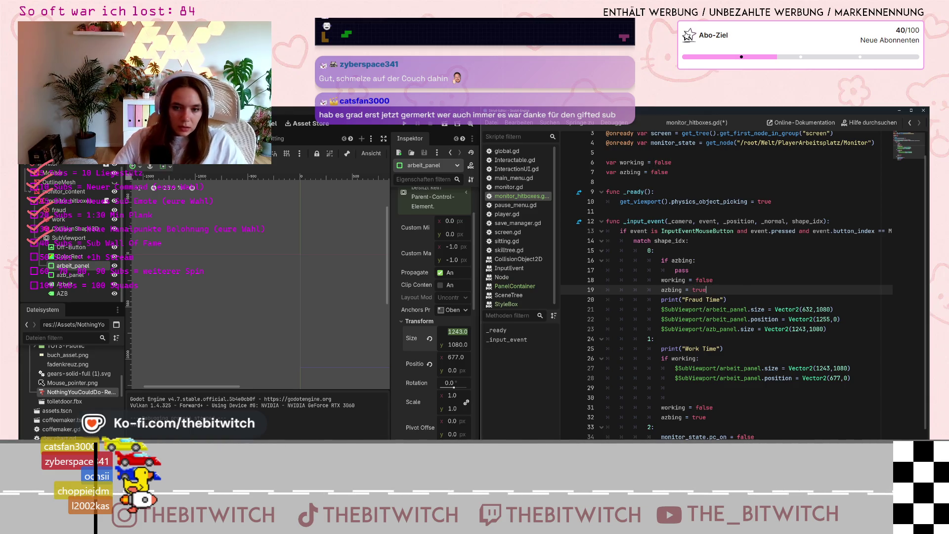
double_click(710, 408)
text(true)
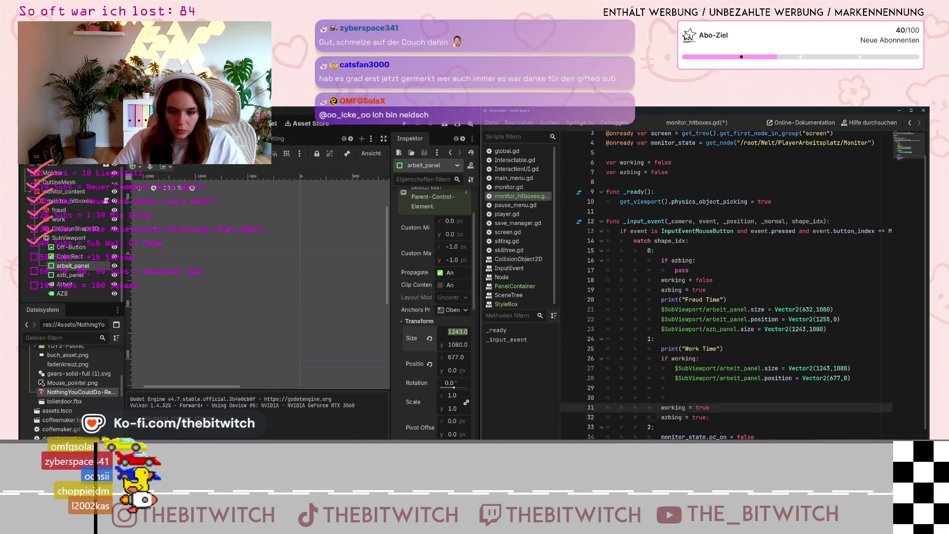
double_click(705, 417)
text(f)
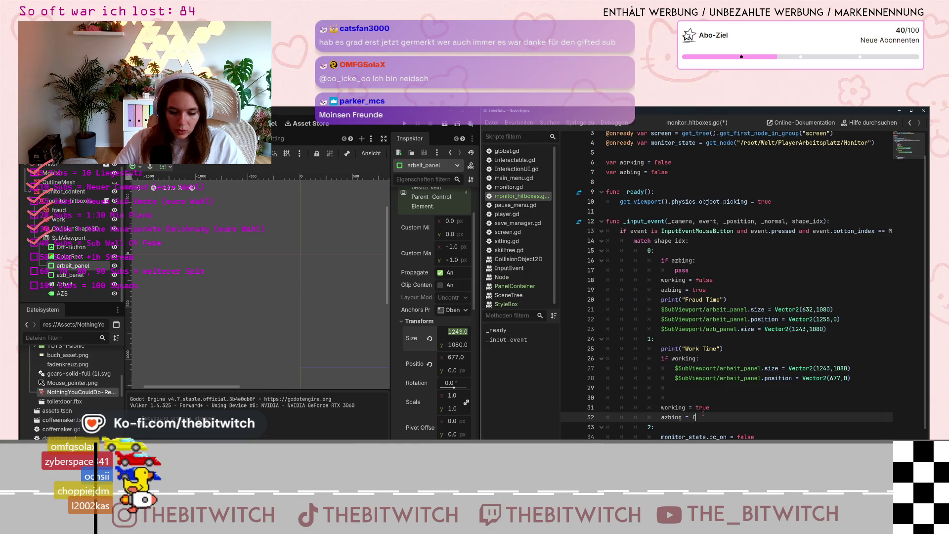
text(alse)
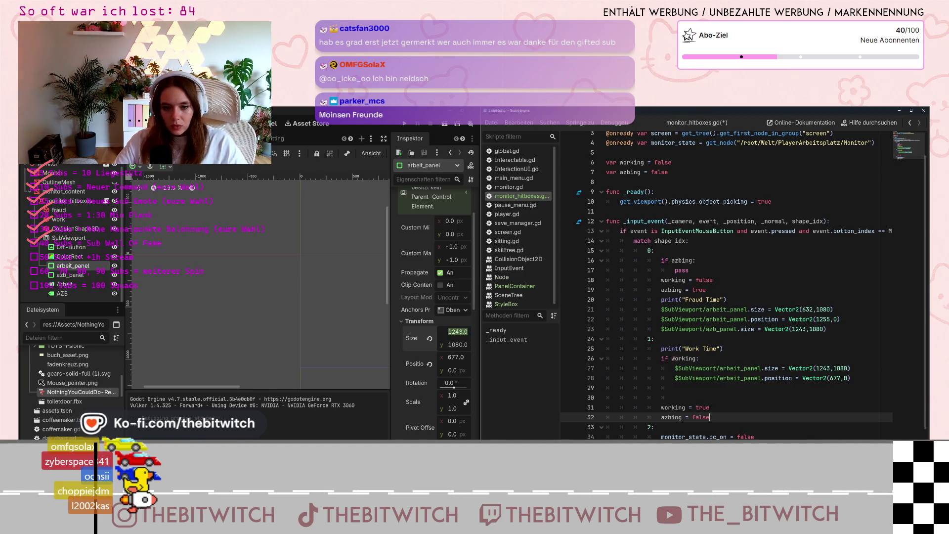
Change the Work Time check on line 26 to 'if azbing:' and line 16 to 'if working:'
click(691, 358)
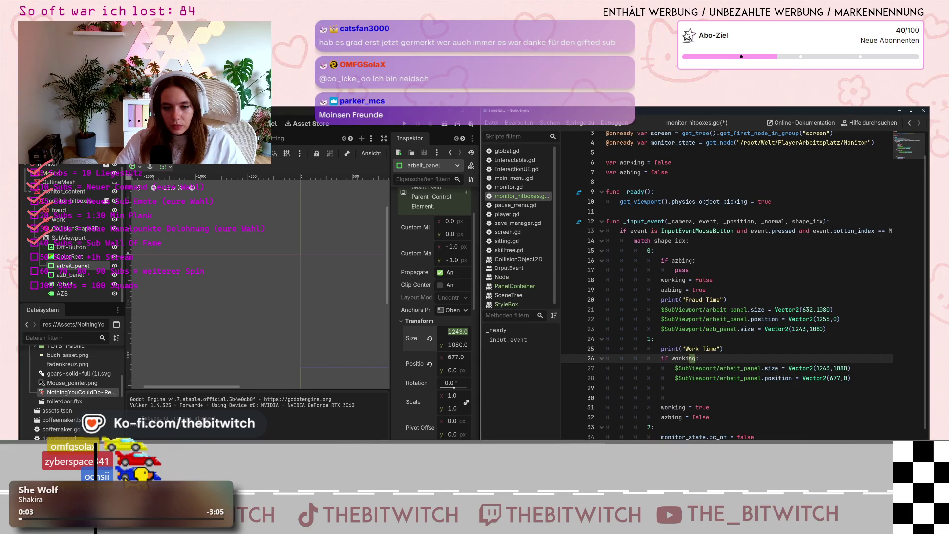
double_click(691, 358)
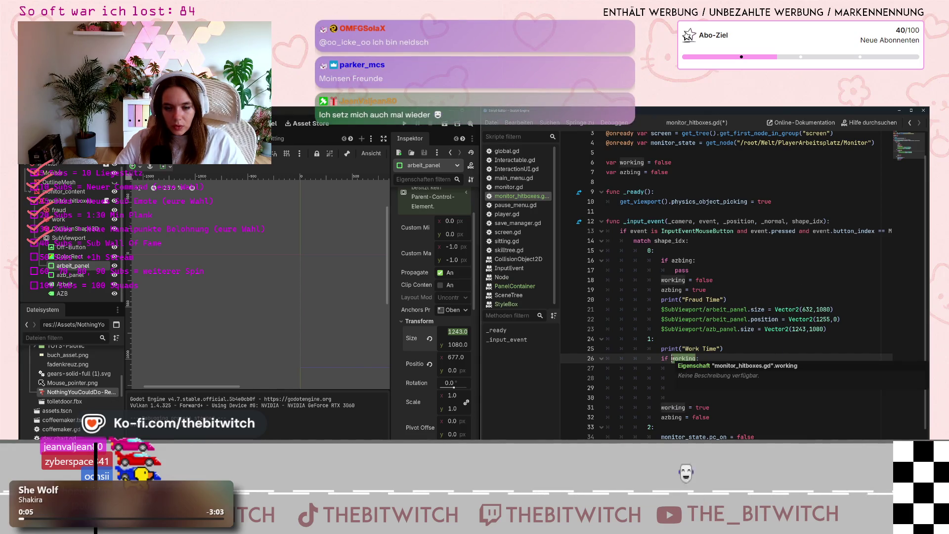
text(azbin)
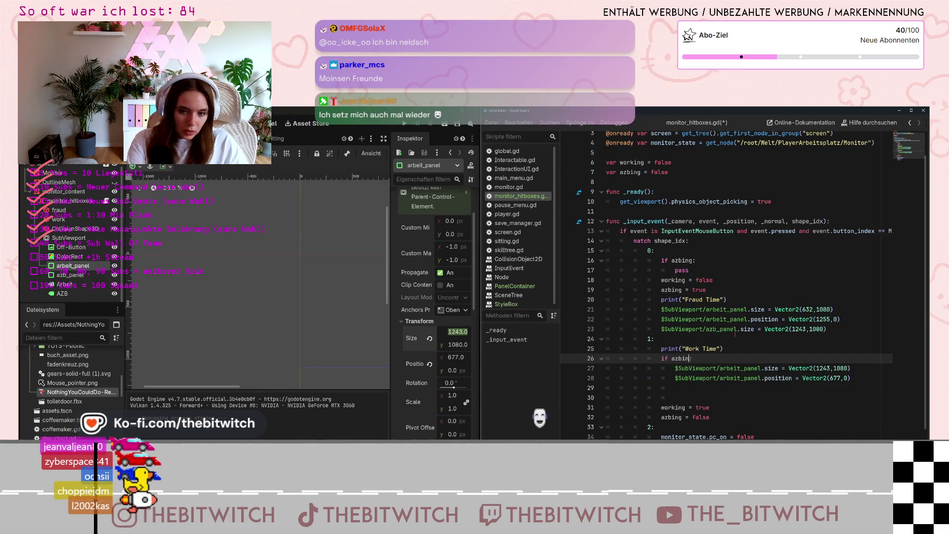
text(g)
click(721, 329)
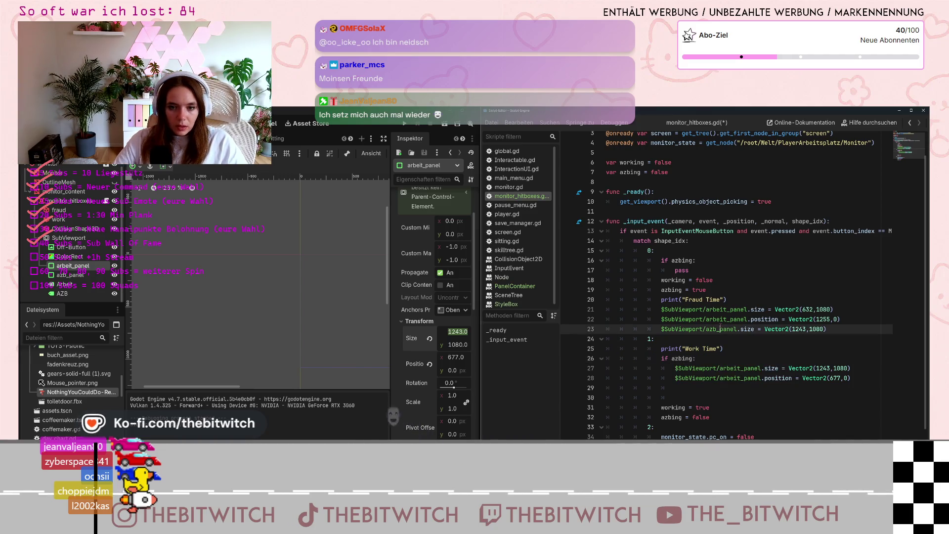
scroll(721, 326, down, 1)
scroll(720, 325, up, 1)
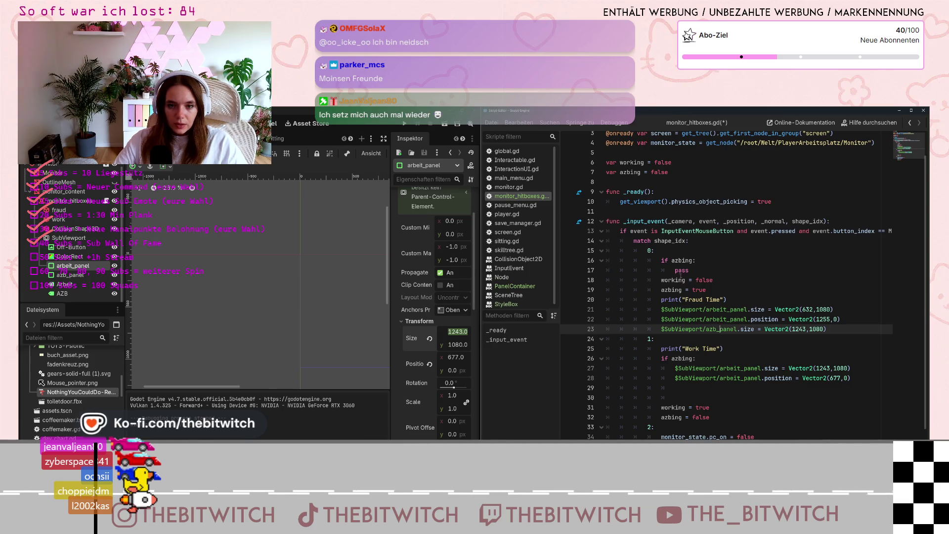
click(671, 260)
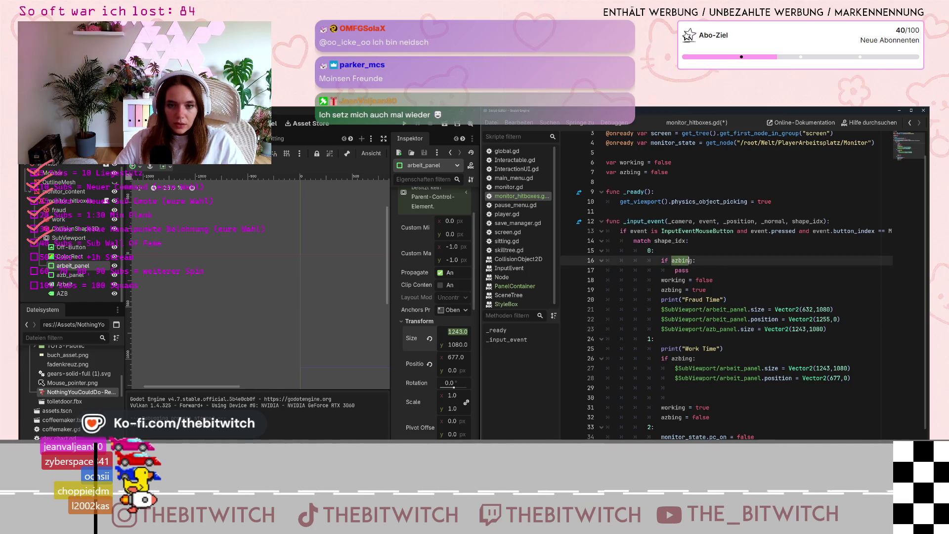
drag(690, 261, 693, 261)
text(working)
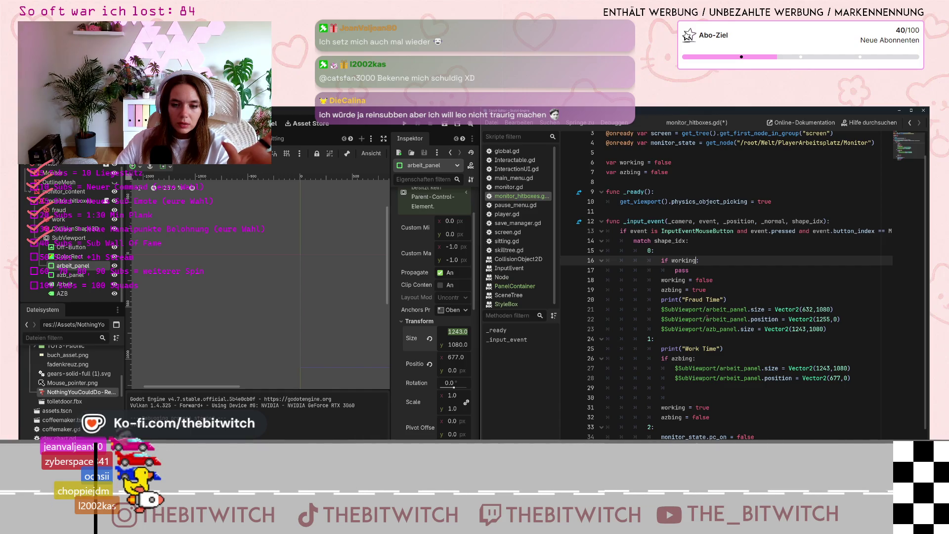
mouse_move(691, 375)
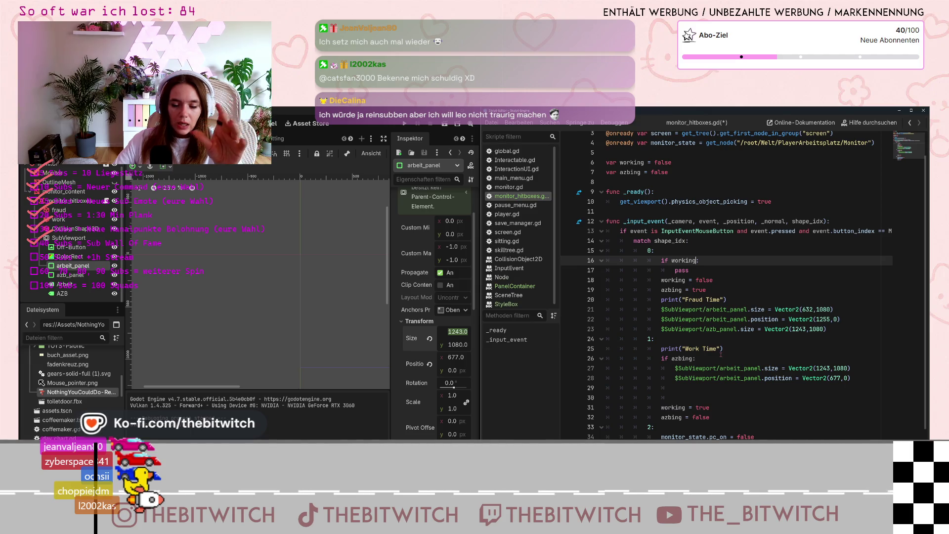
scroll(675, 361, down, 1)
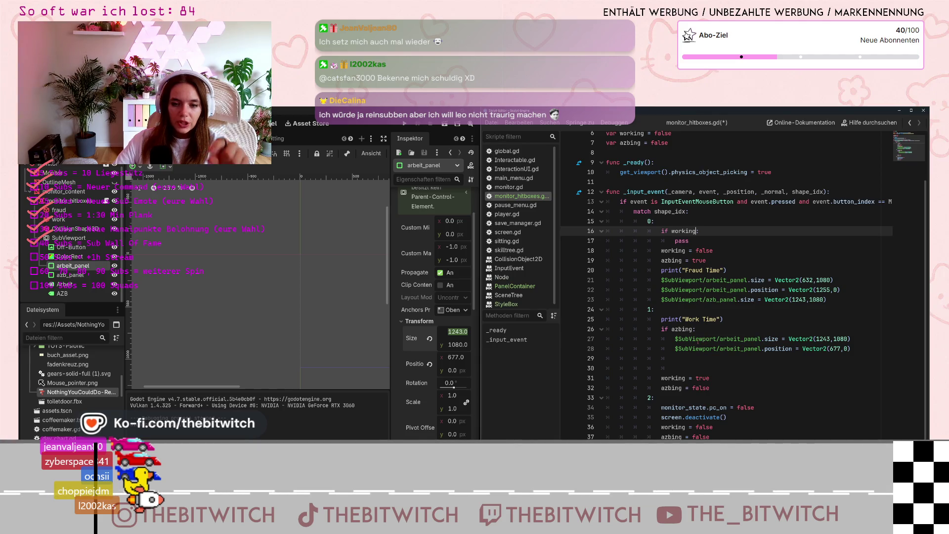
mouse_move(699, 337)
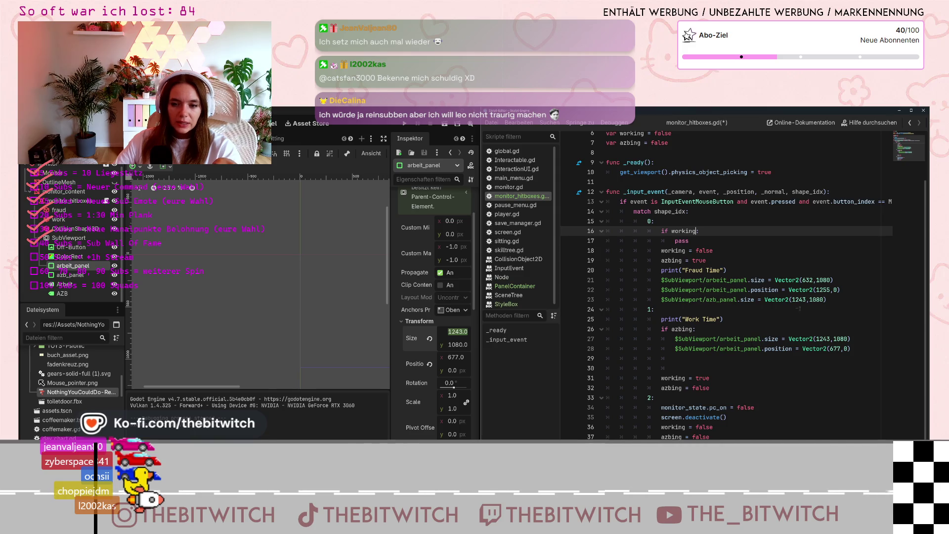
mouse_move(792, 299)
mouse_down()
mouse_move(826, 300)
mouse_move(647, 300)
mouse_up()
key(ctrl+c)
drag(826, 300, 664, 300)
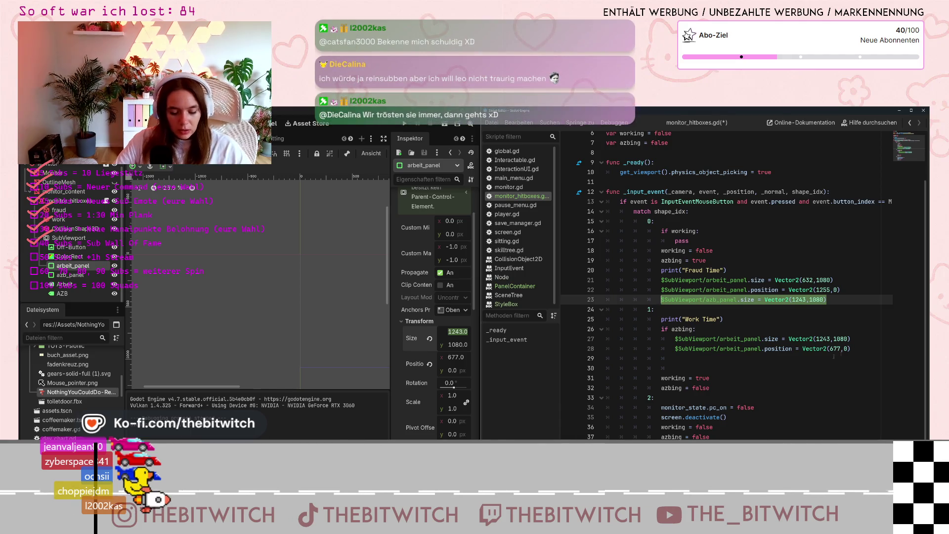
Paste the azb_panel size line into the azbing branch as Vector2(632,1080) and remove empty line 30
click(745, 360)
key(ctrl+v)
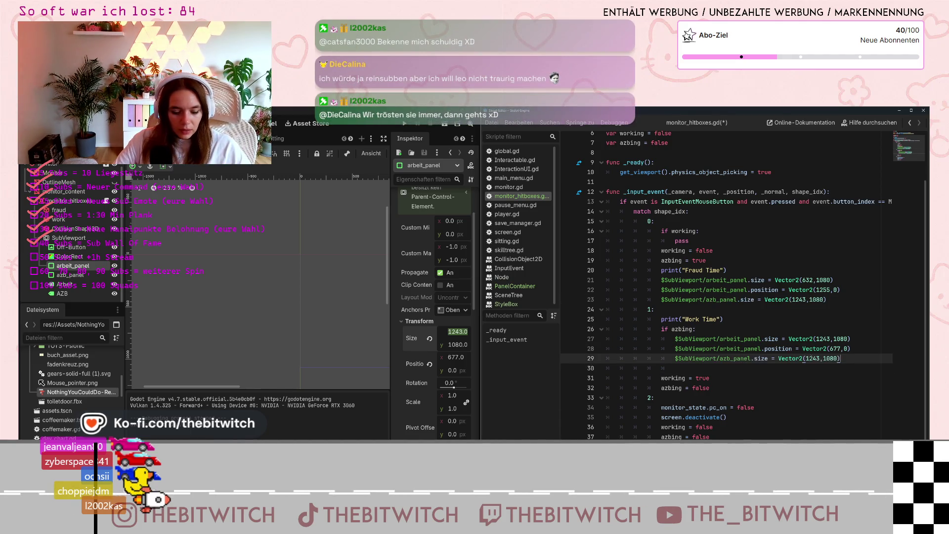
double_click(816, 359)
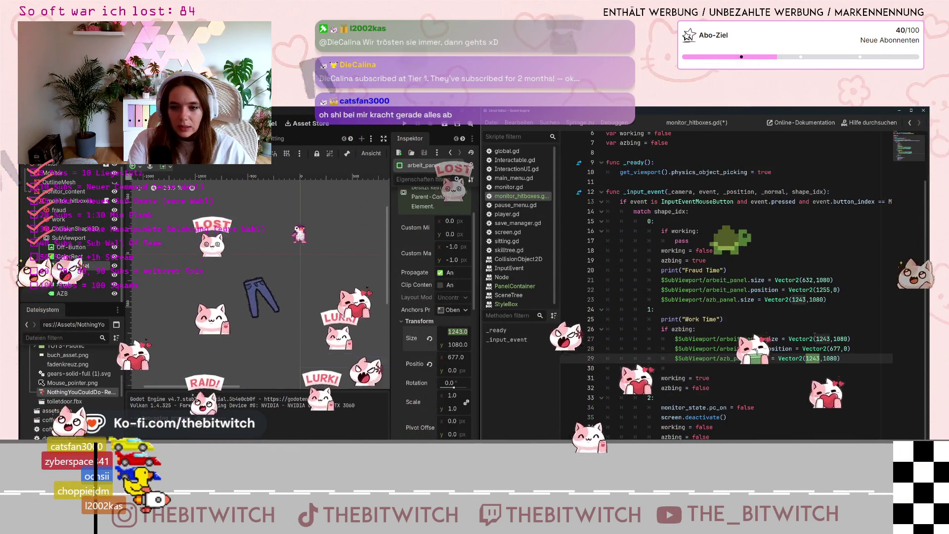
text(632)
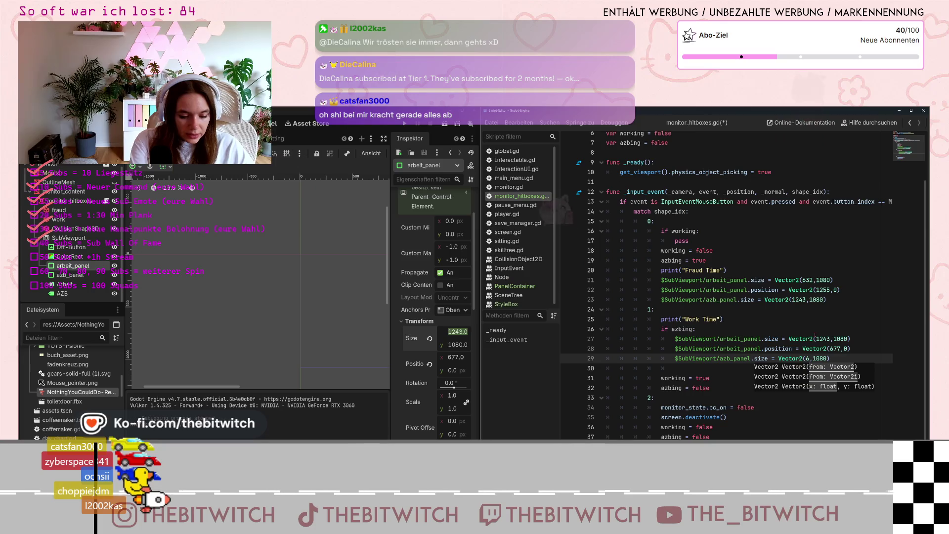
click(778, 319)
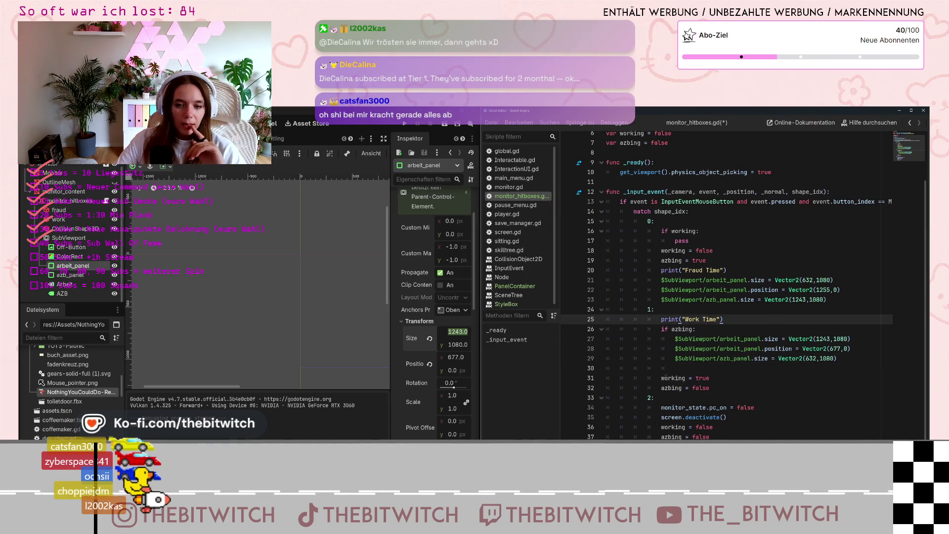
click(682, 368)
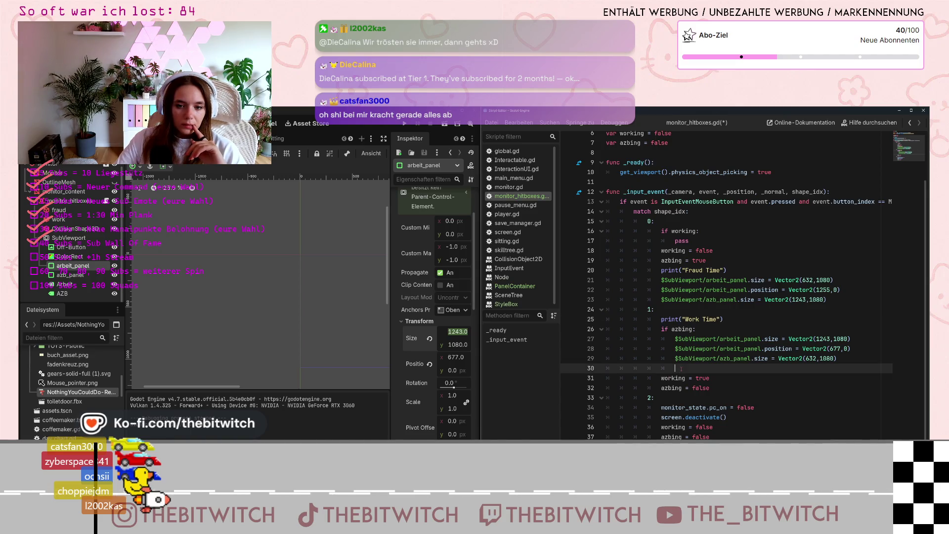
key(BackSpace)
key(BackSpace)
key(BackSpace)
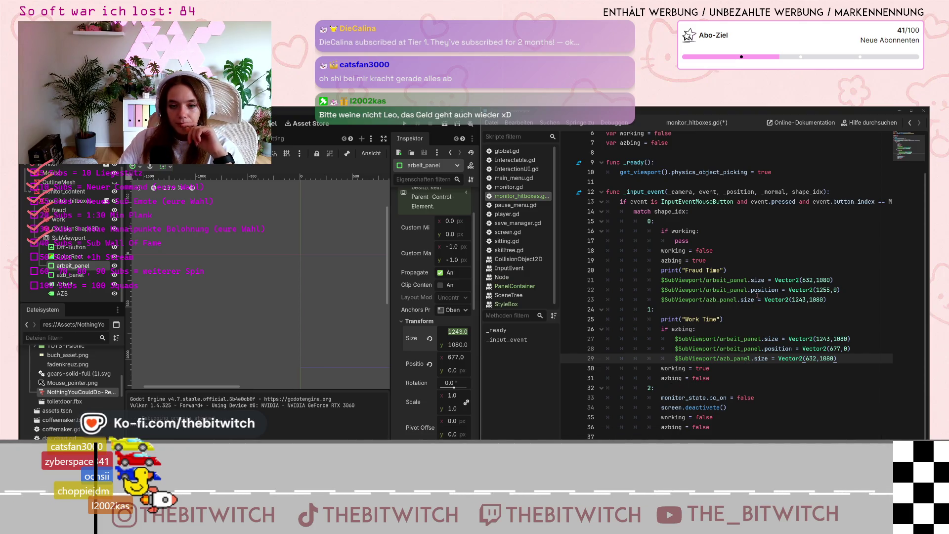
Deselect the arbeit_panel node and save with Ctrl+S
click(370, 208)
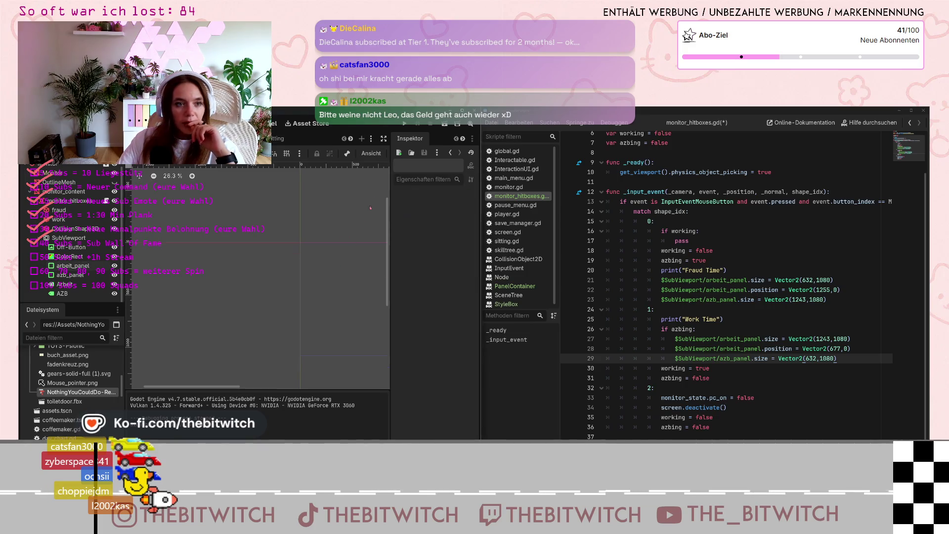
key(ctrl+s)
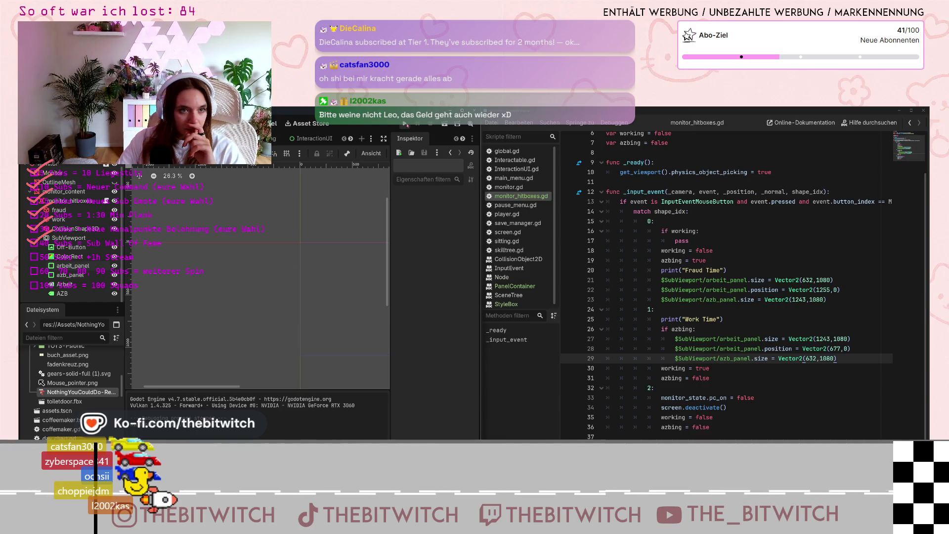
Run the project, start the game, sit at the desk and switch on the monitor
click(405, 124)
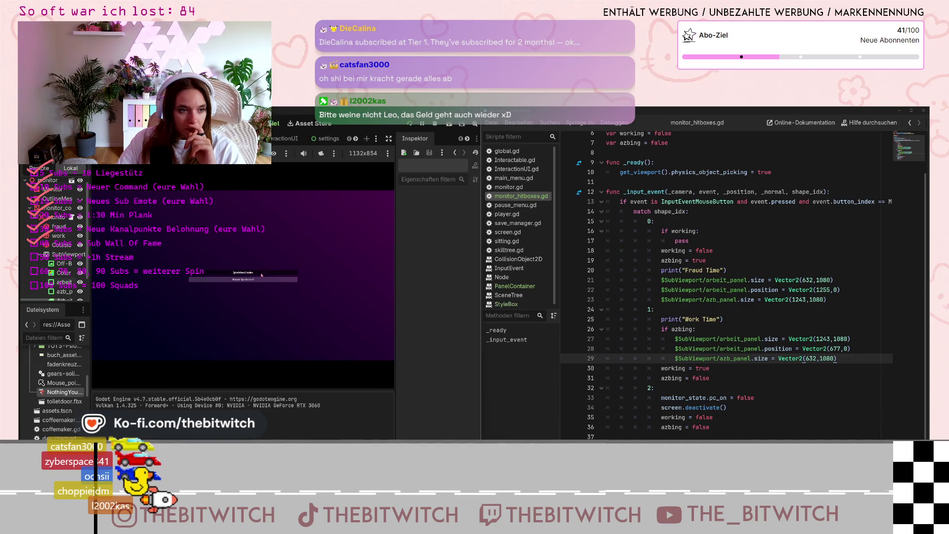
click(243, 273)
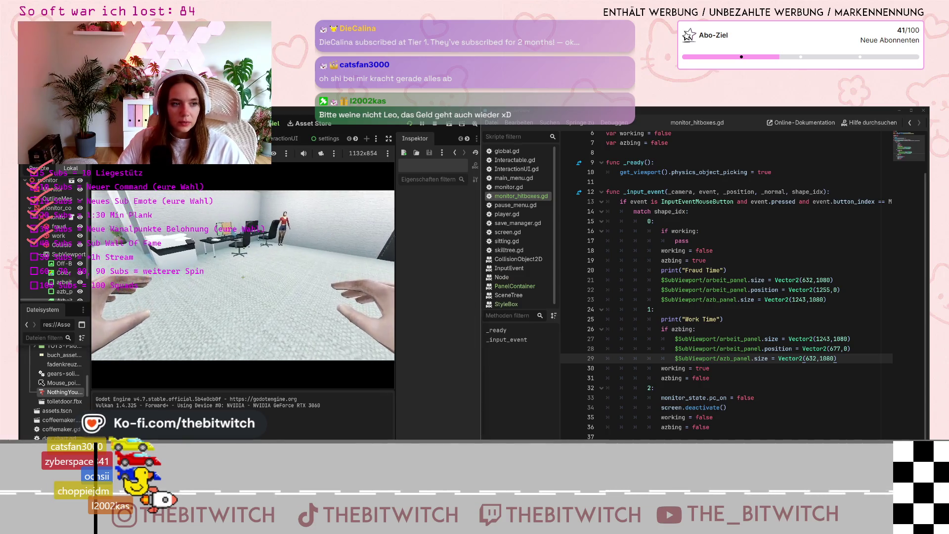
key(Escape)
key(Escape)
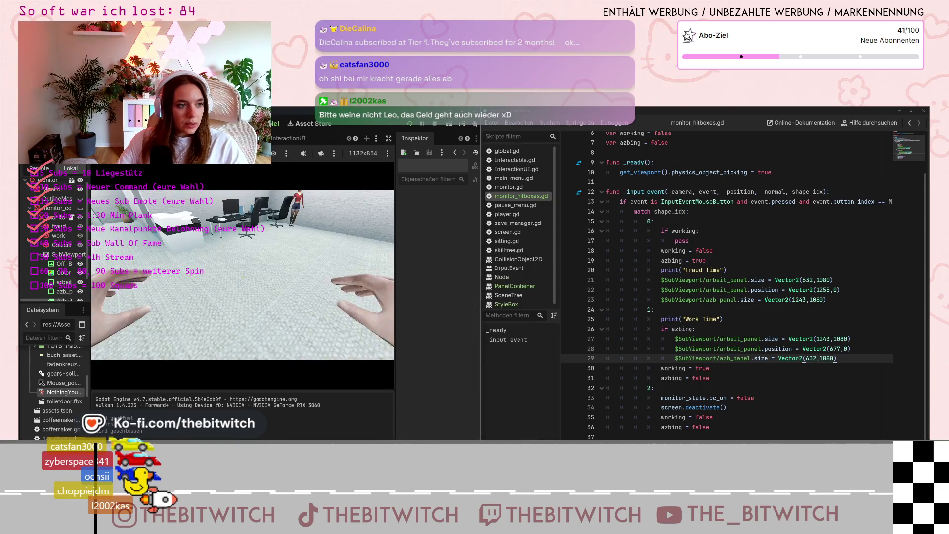
click(243, 277)
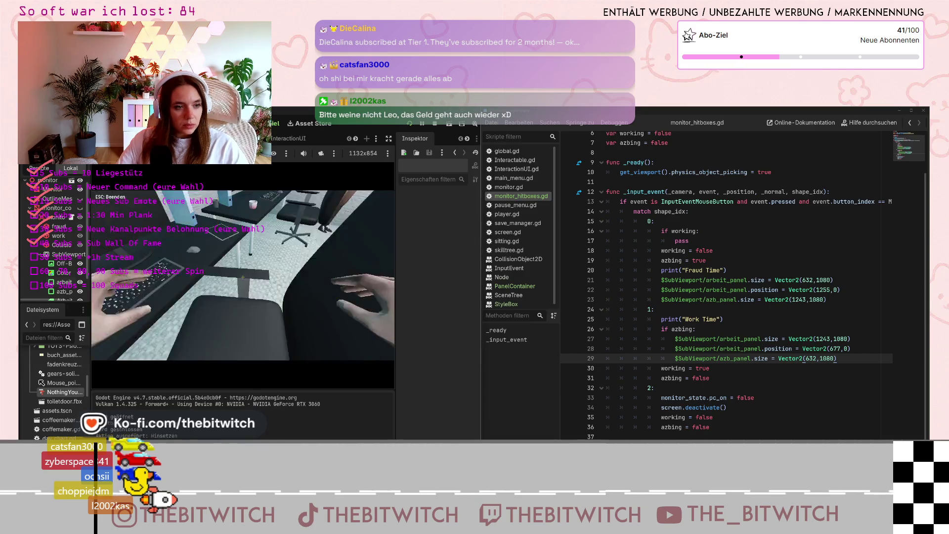
click(243, 277)
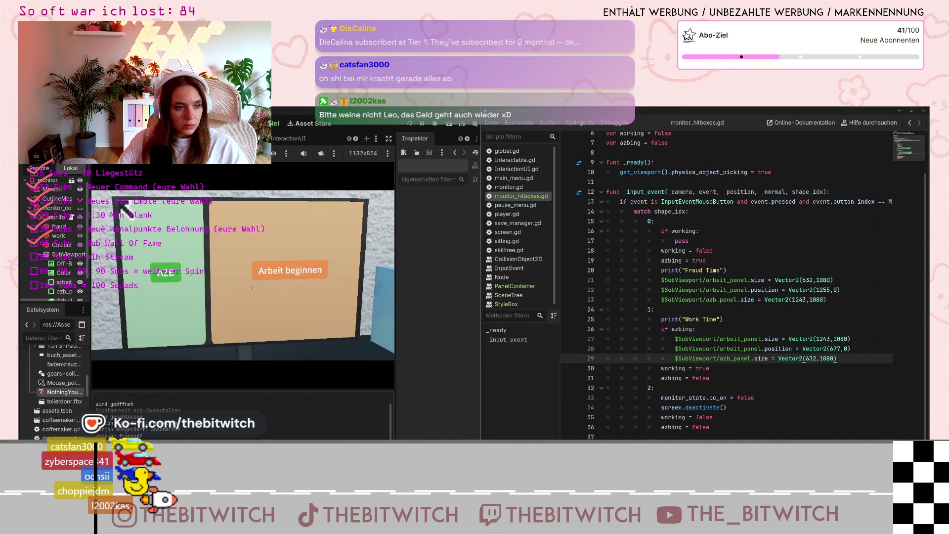
Alternately click the green AZB and orange work panels to check each one widens
click(172, 298)
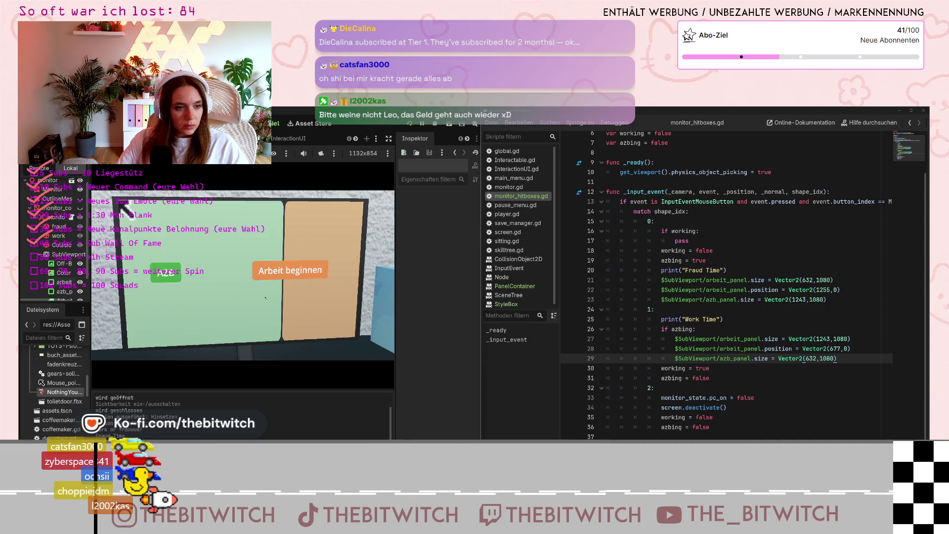
click(295, 298)
click(187, 293)
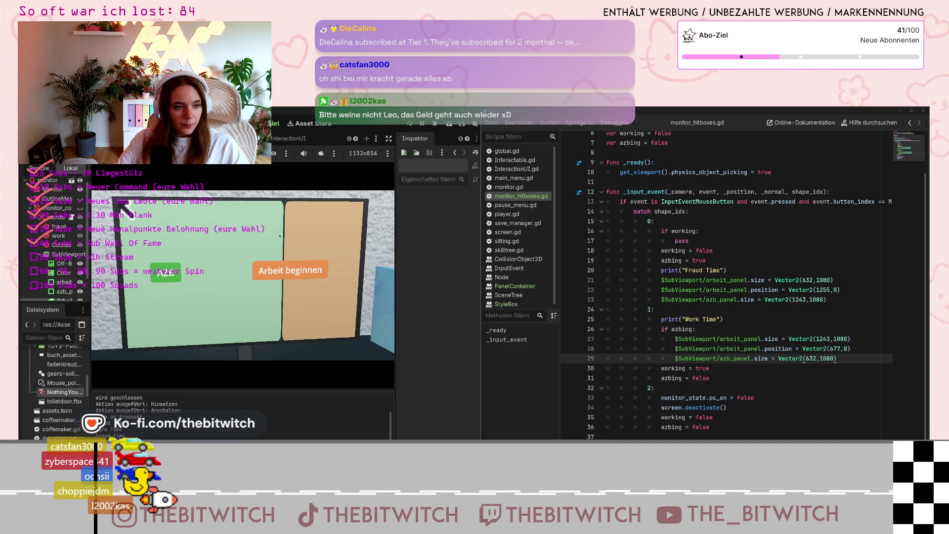
click(292, 311)
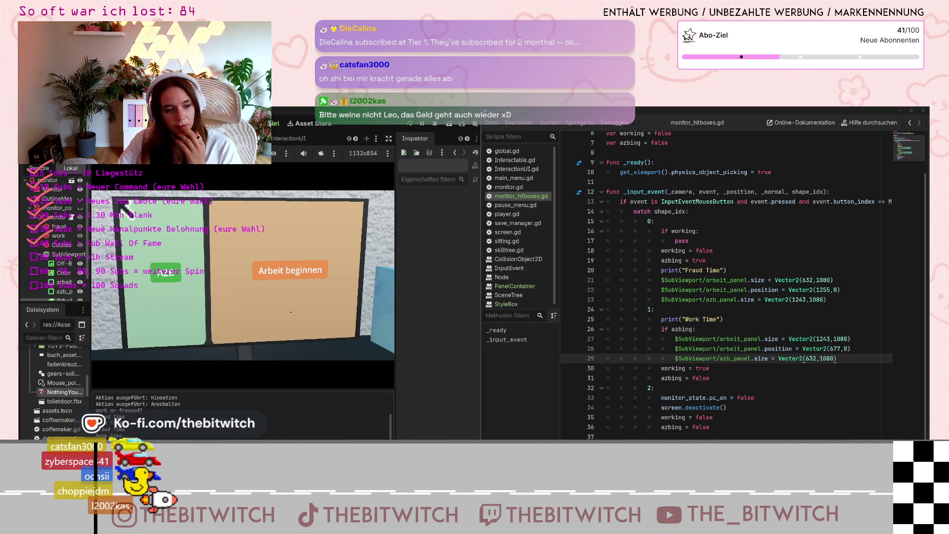
click(284, 328)
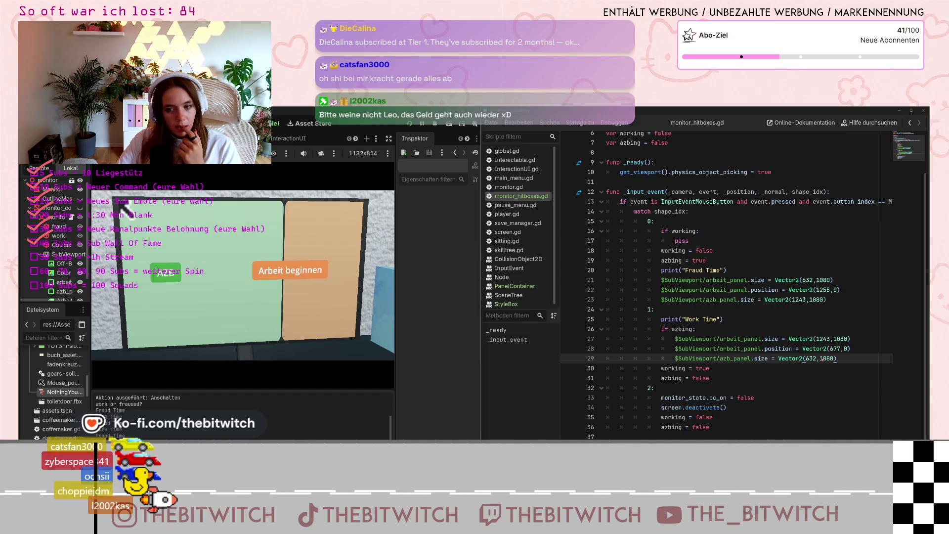
Change the Work Time azb_panel width on line 29 from 632 to 625 and save
click(821, 358)
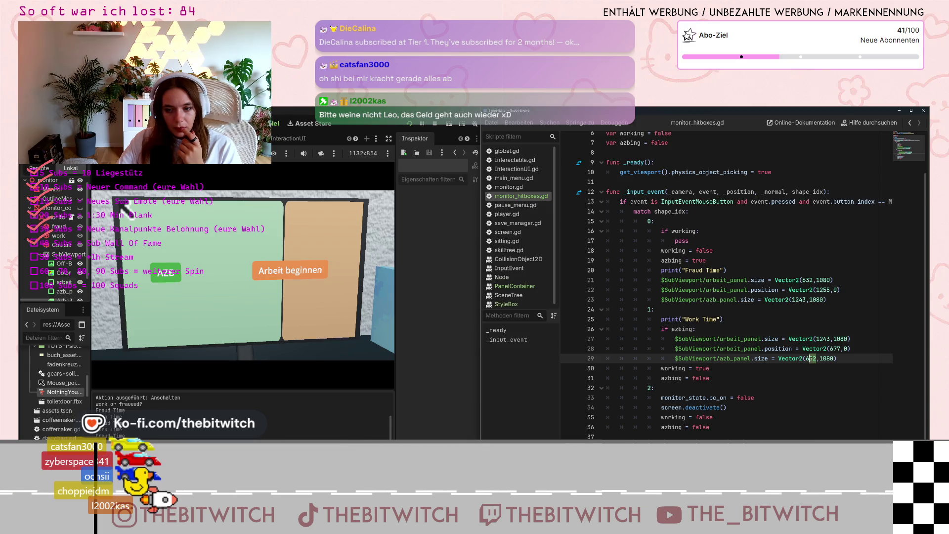
text(25)
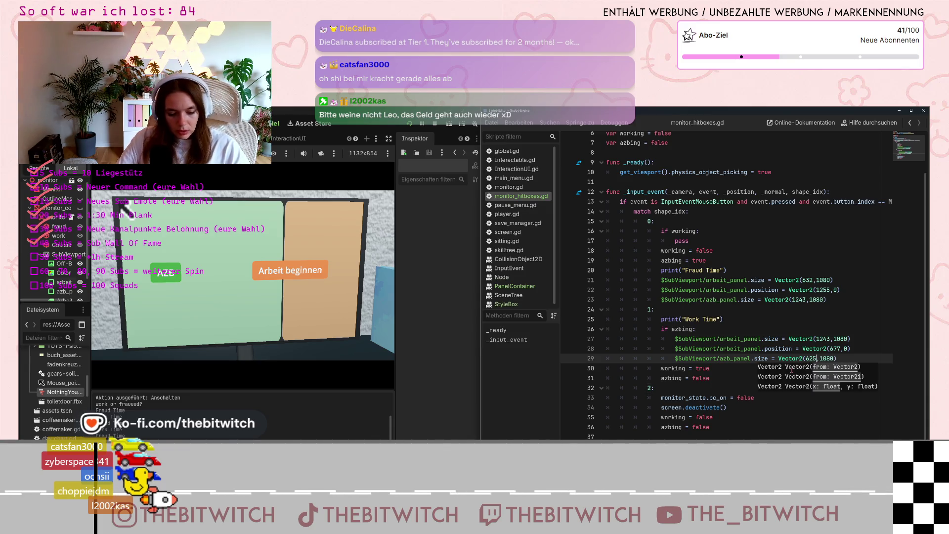
click(721, 379)
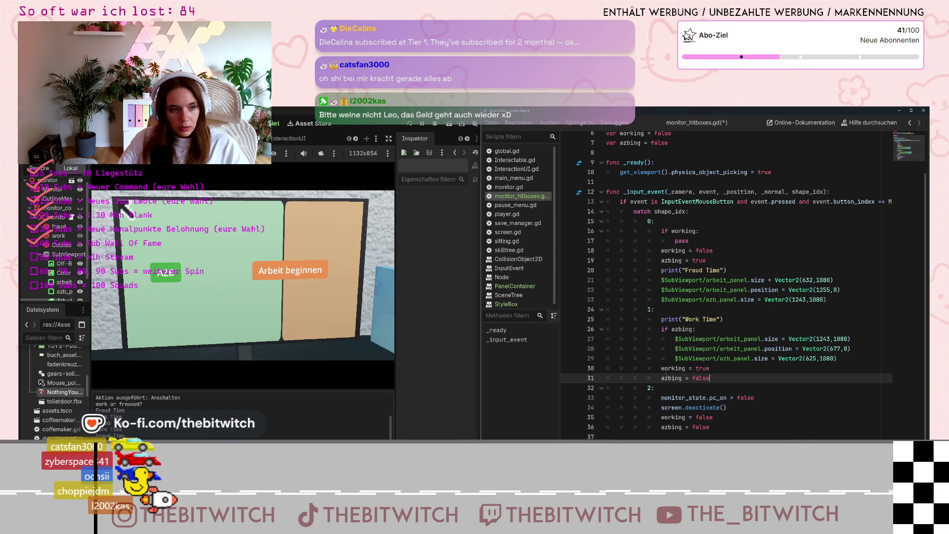
key(ctrl+s)
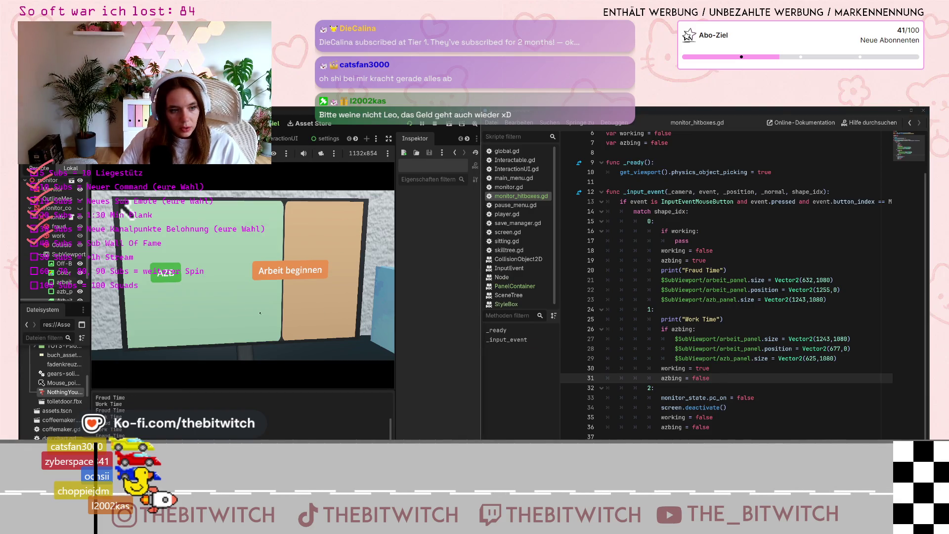
Change the width to 615, save, and toggle the monitor between the fraud and work layouts in game
click(811, 359)
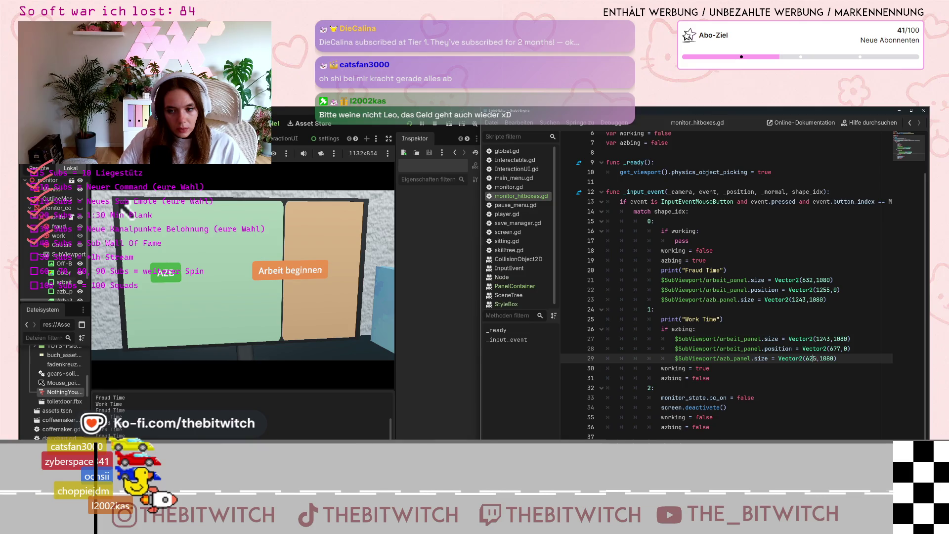
text(1)
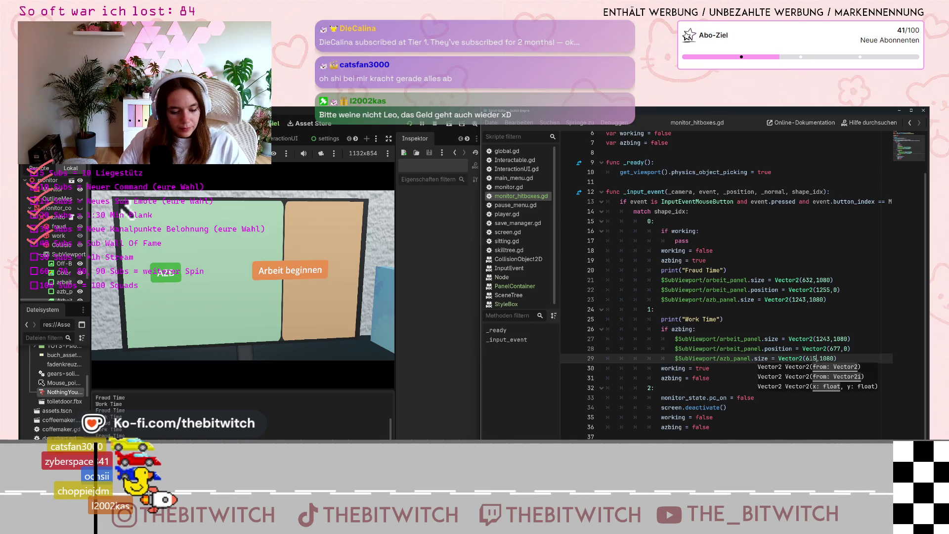
click(775, 350)
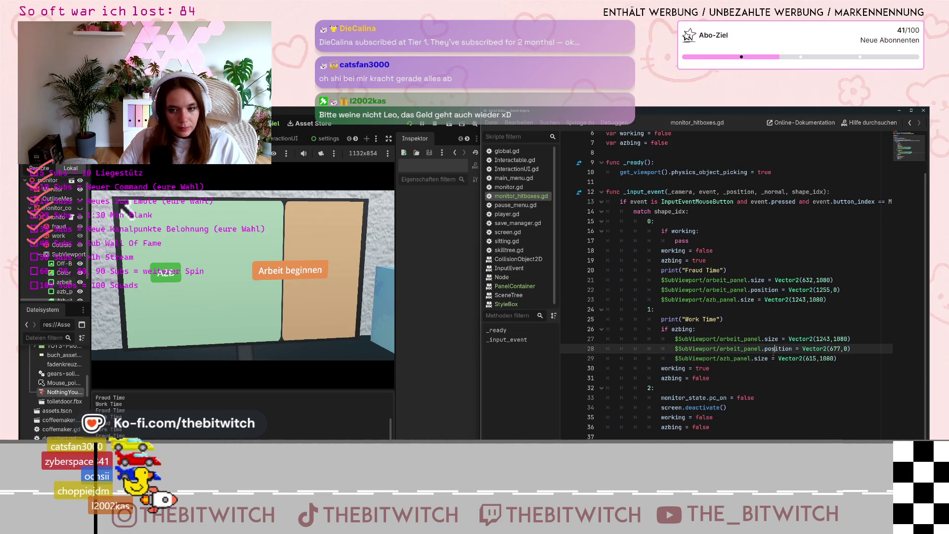
key(ctrl+s)
click(322, 317)
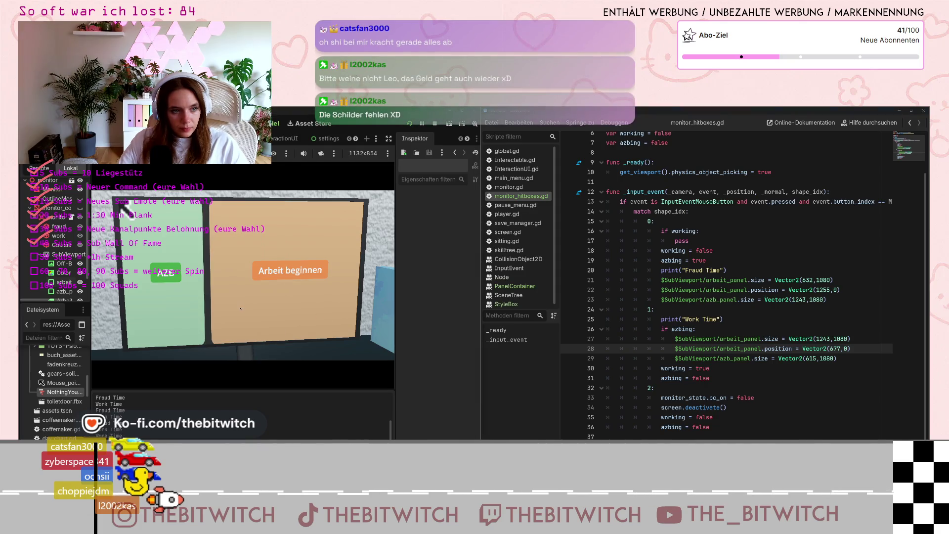
click(163, 303)
click(316, 311)
click(304, 321)
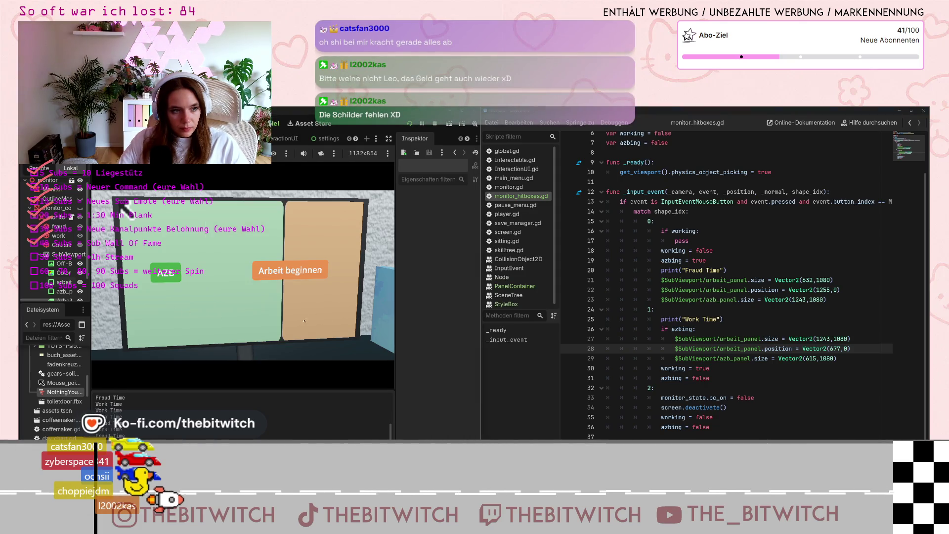
Set line 29 to Vector2(600,1080) and relaunch the game to test
click(816, 359)
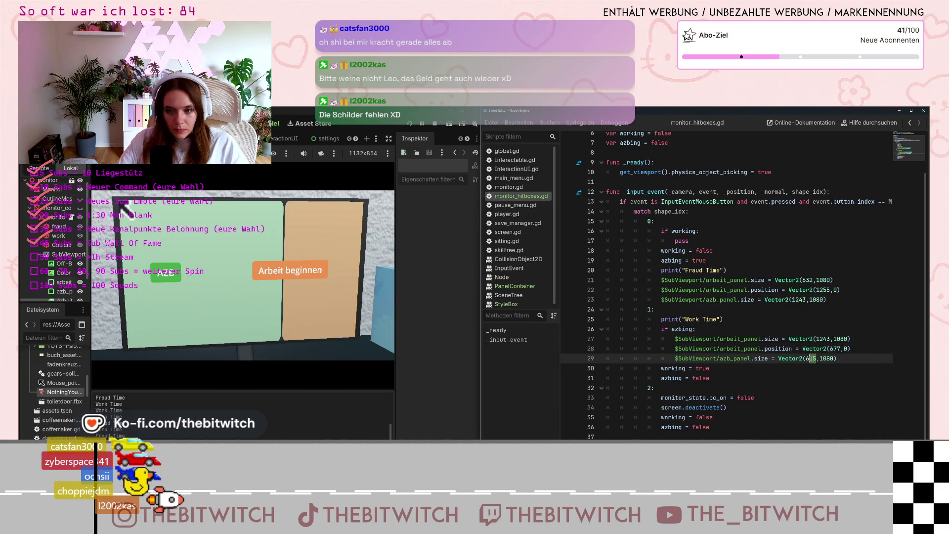
text(300)
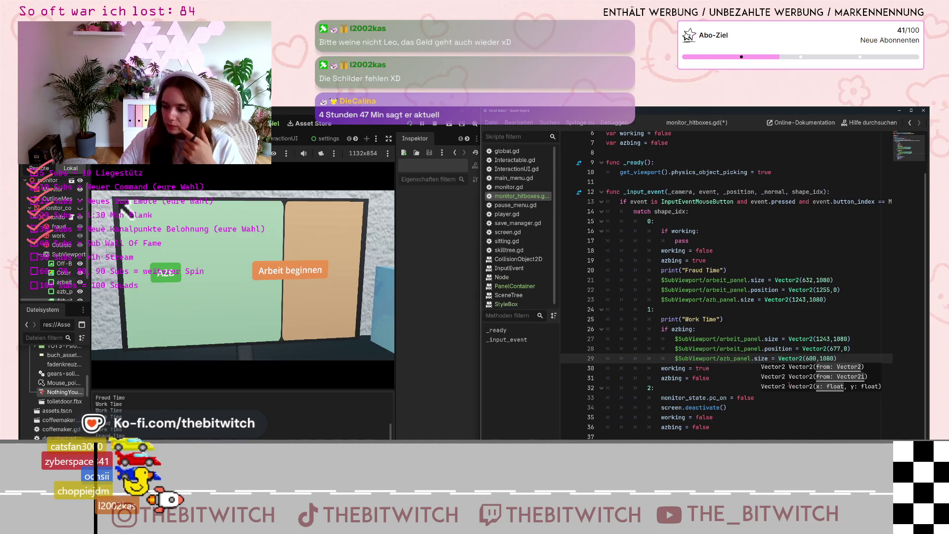
click(800, 339)
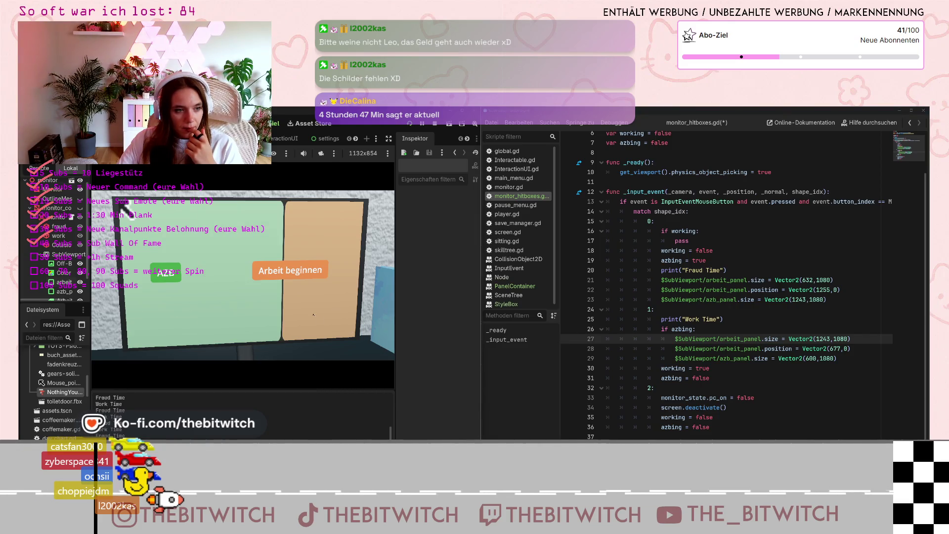
click(809, 311)
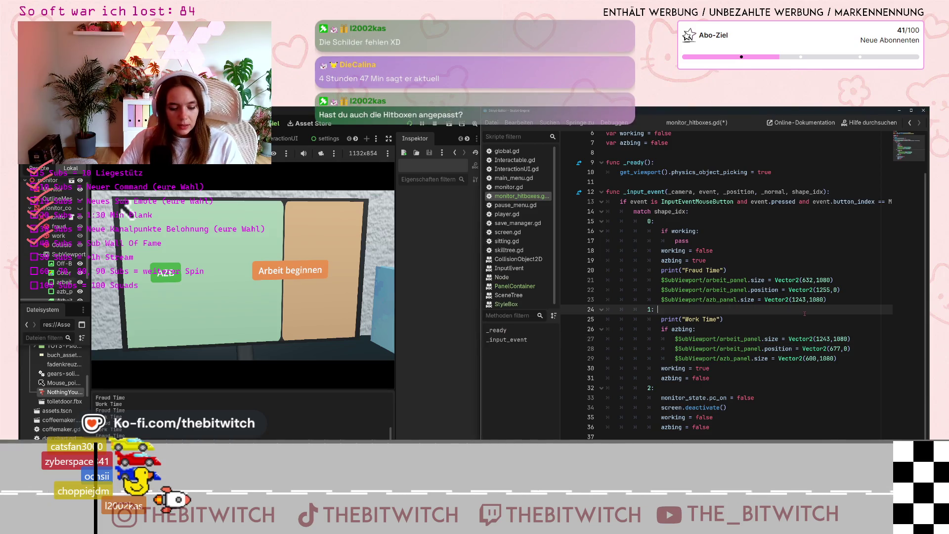
click(407, 125)
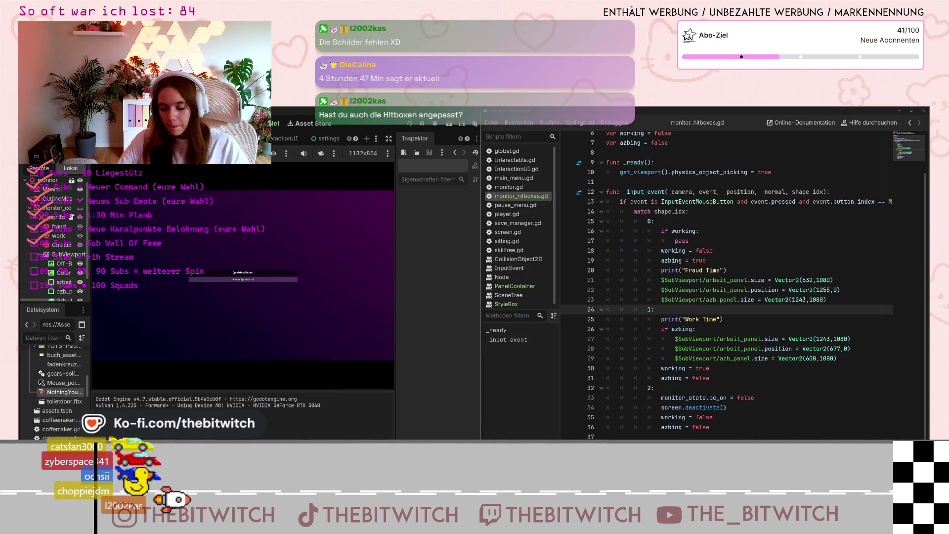
Start a new game, walk to the desk, sit with E, and switch the monitor to the fraud layout
click(243, 279)
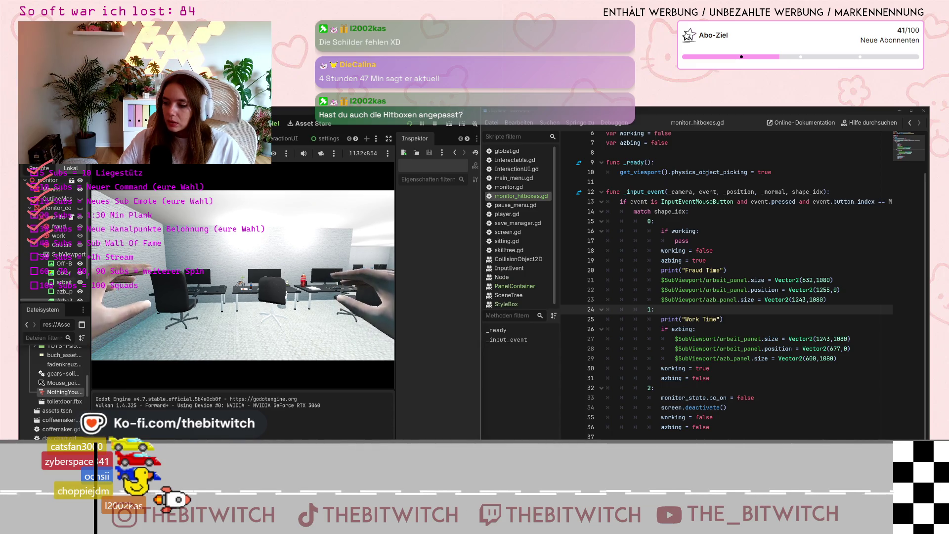
key(s)
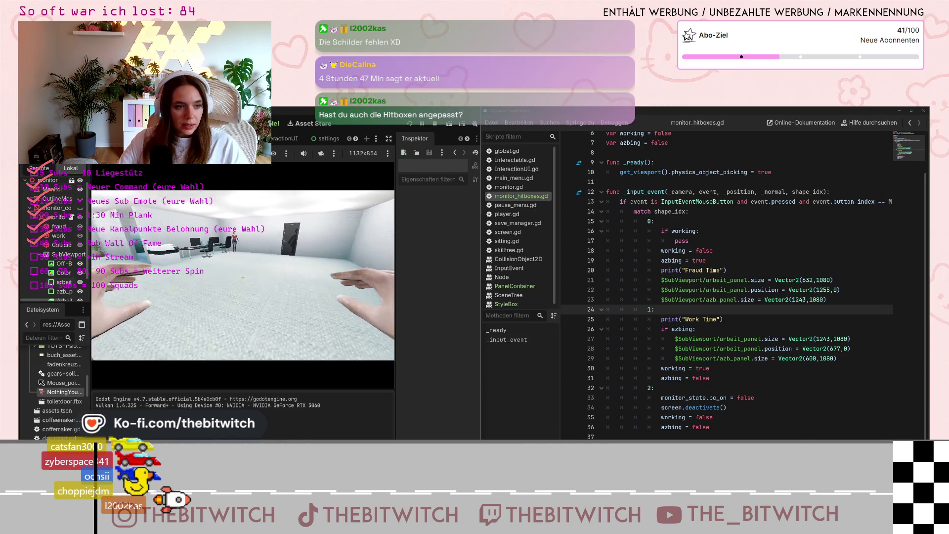
key(w)
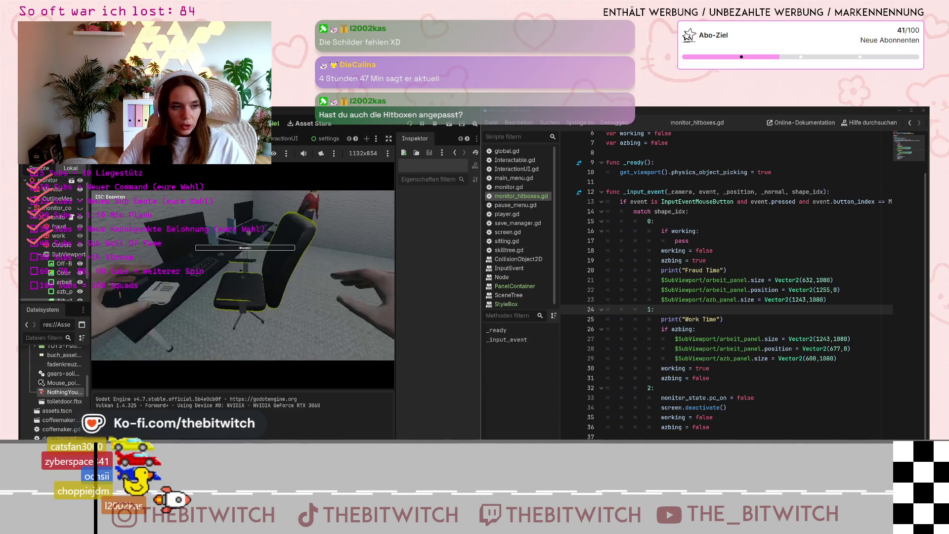
key(e)
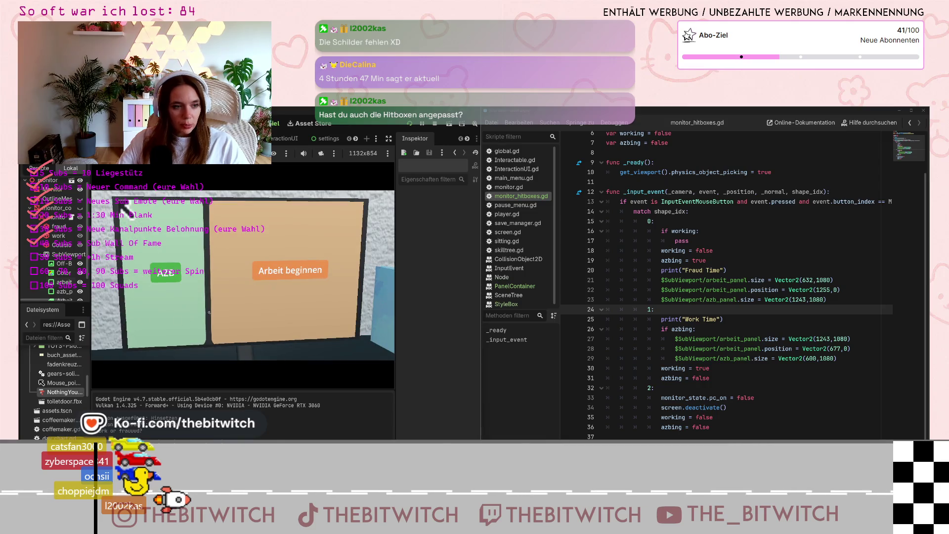
click(203, 310)
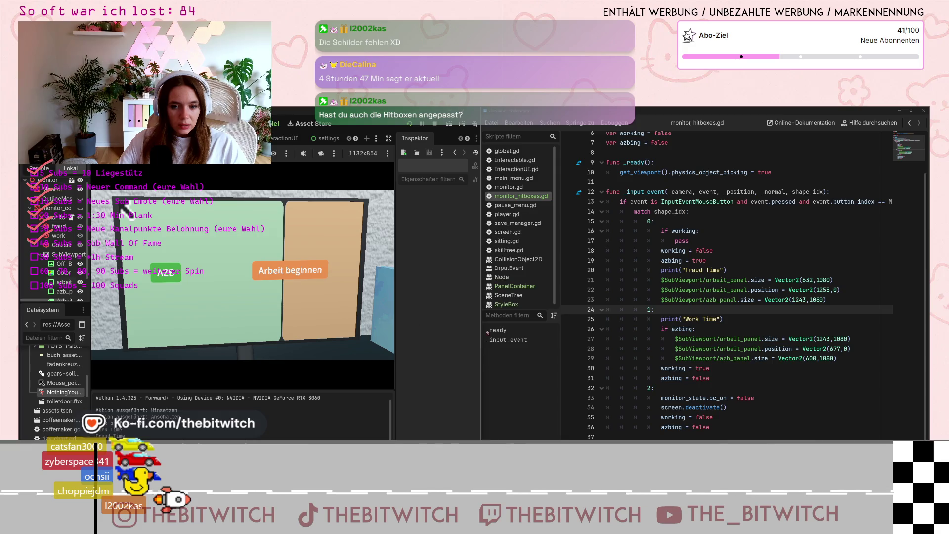
click(800, 358)
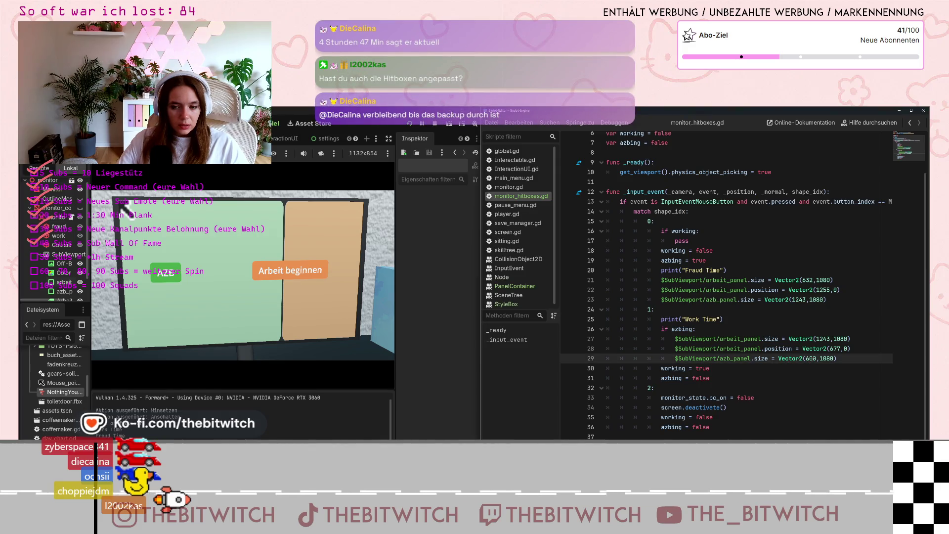
Change the Fraud Time azb_panel width on line 23 to 1200 and test the work layout in game
click(818, 359)
text(32)
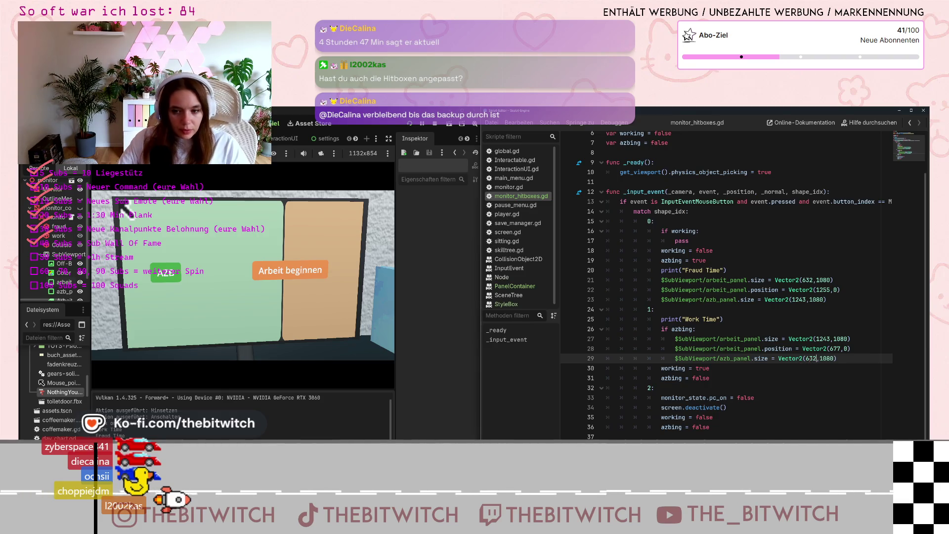
click(792, 287)
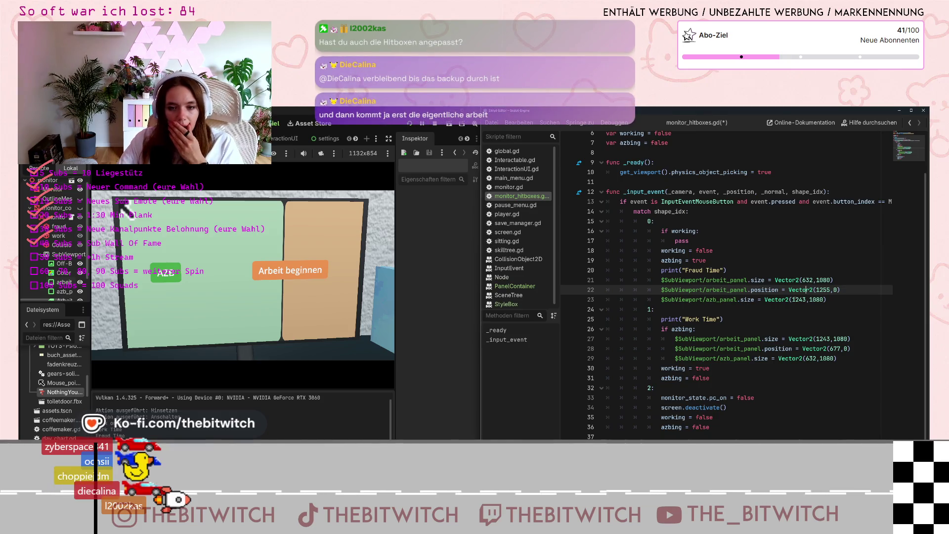
click(793, 307)
click(805, 299)
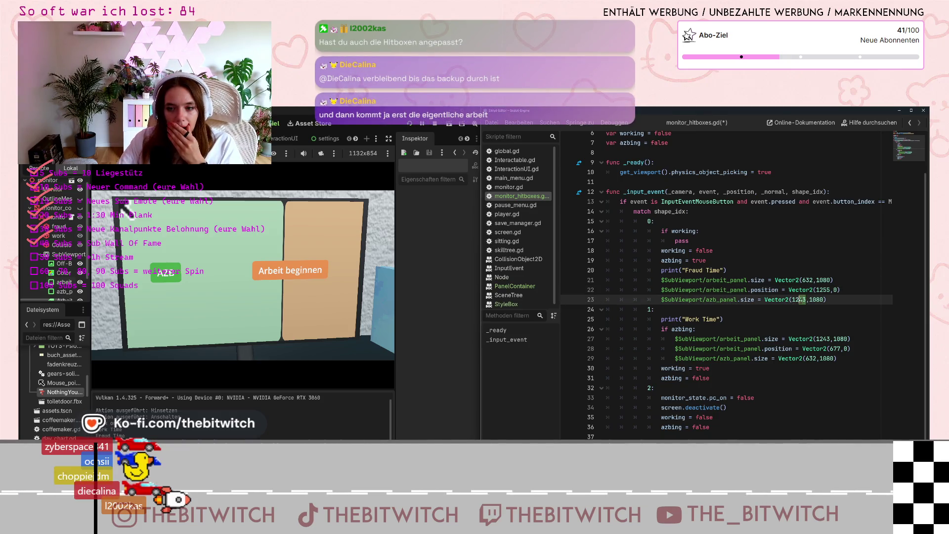
text(00)
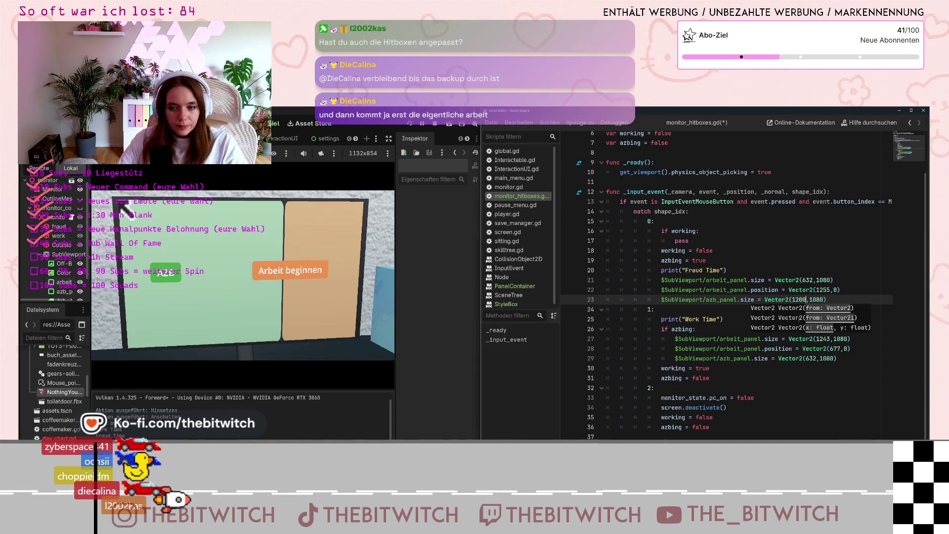
click(796, 320)
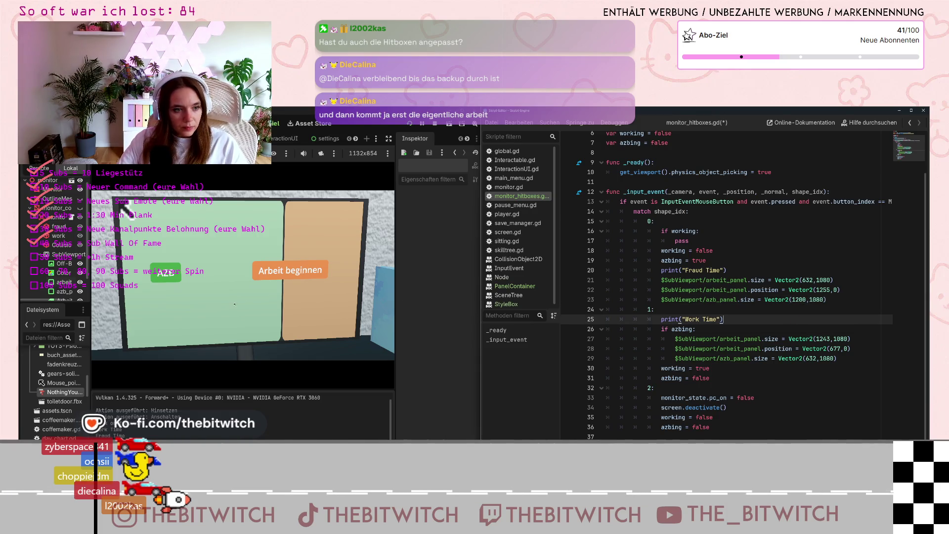
click(235, 304)
Compare the layouts in game, then adjust the Fraud Time azb_panel width to 1205 and save
click(173, 305)
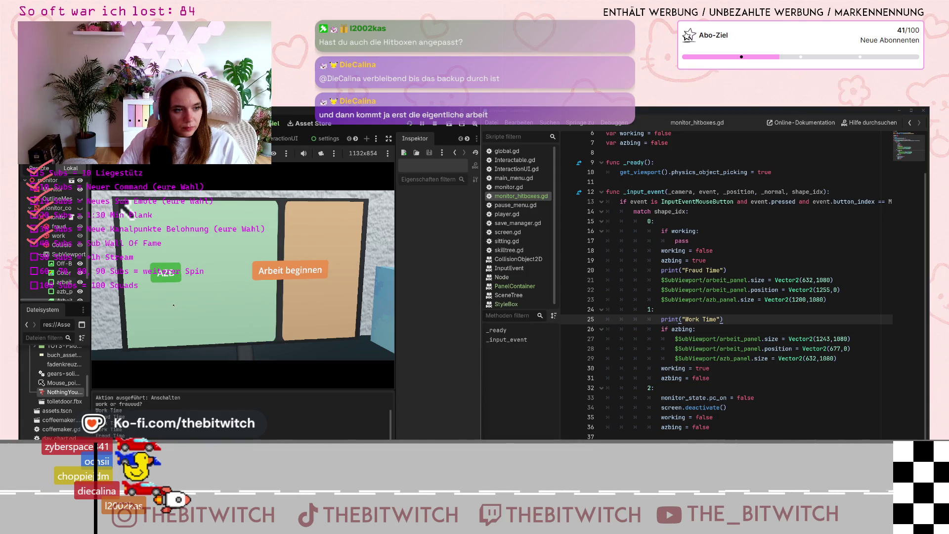
click(314, 308)
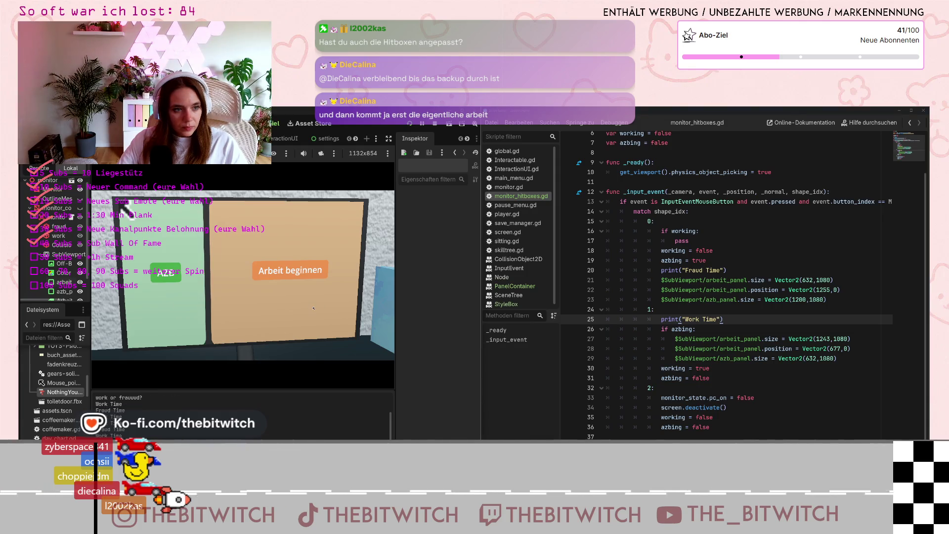
click(196, 307)
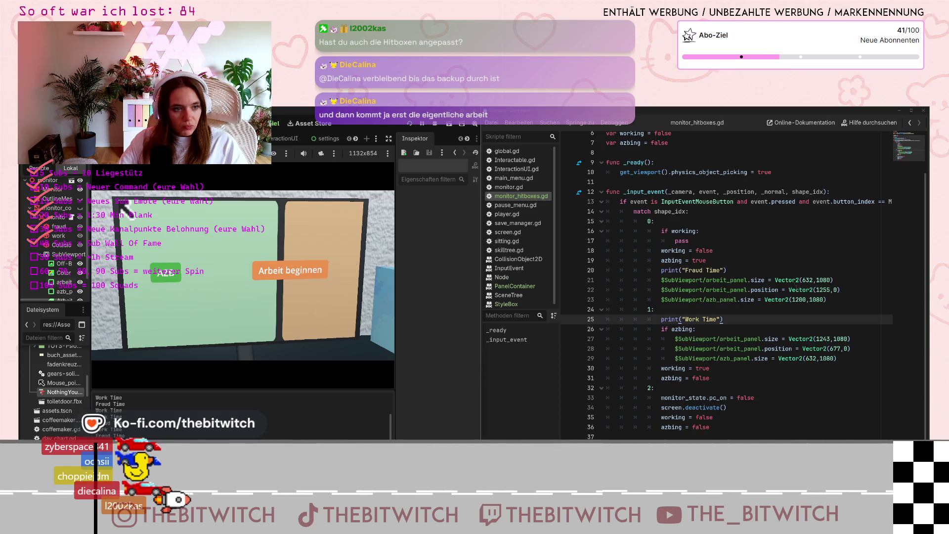
click(805, 299)
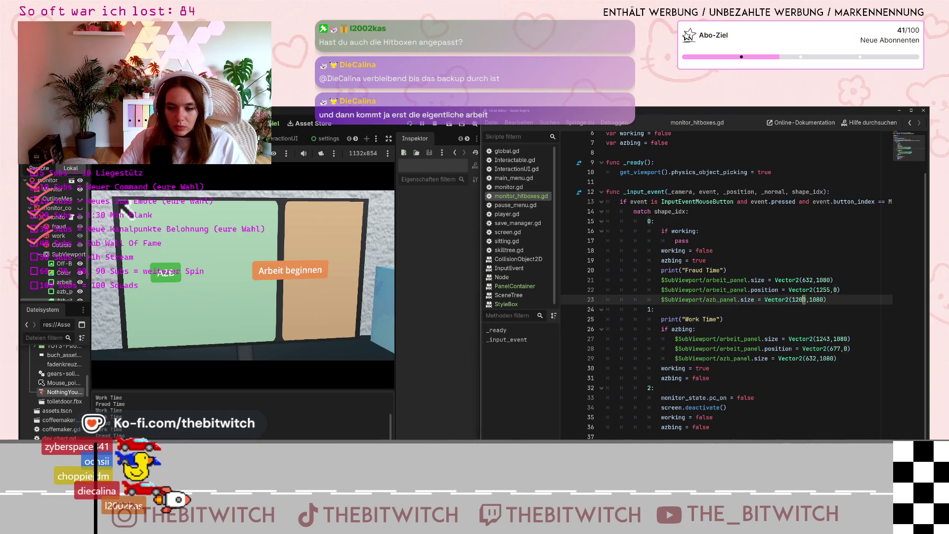
text(5)
click(744, 367)
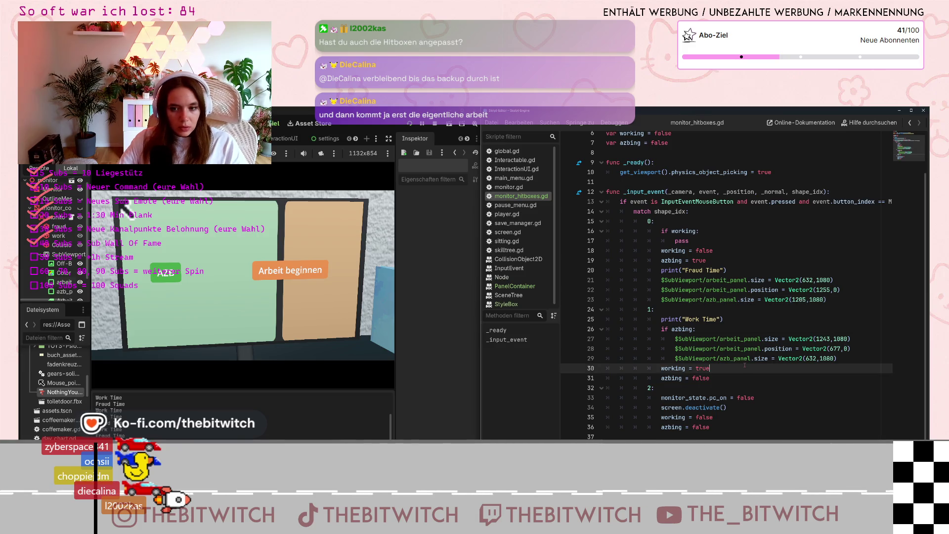
key(ctrl+s)
Repeatedly toggle between the AZB and work panels in the running game to check their sizes
click(302, 308)
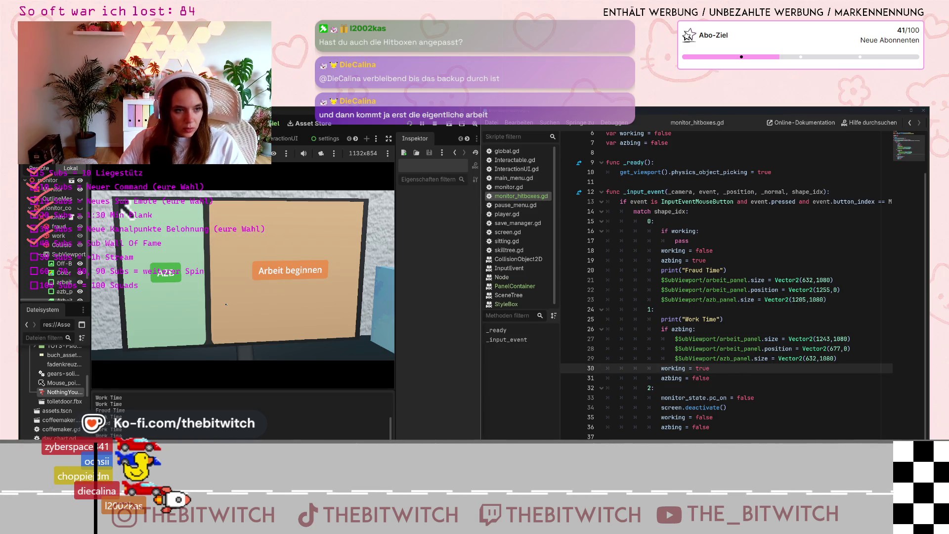
click(178, 304)
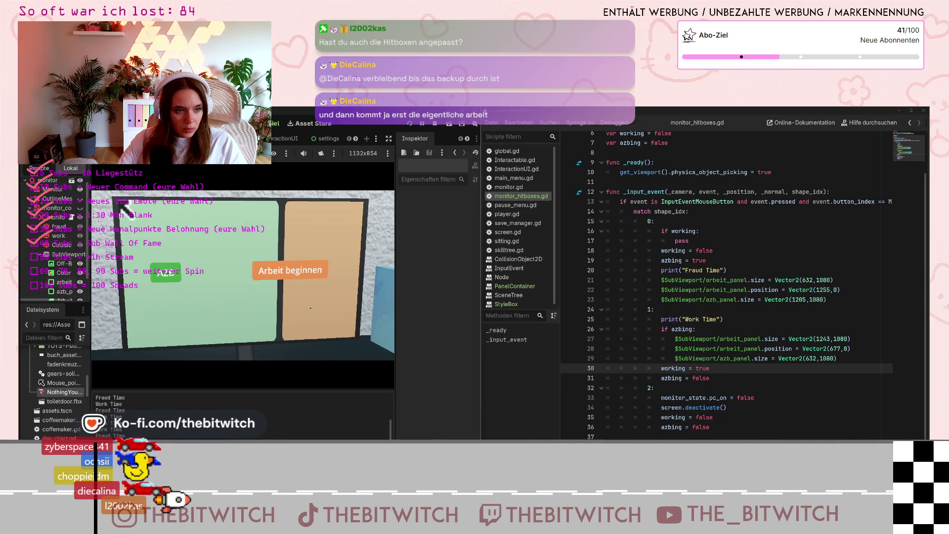
click(311, 309)
click(183, 311)
click(334, 315)
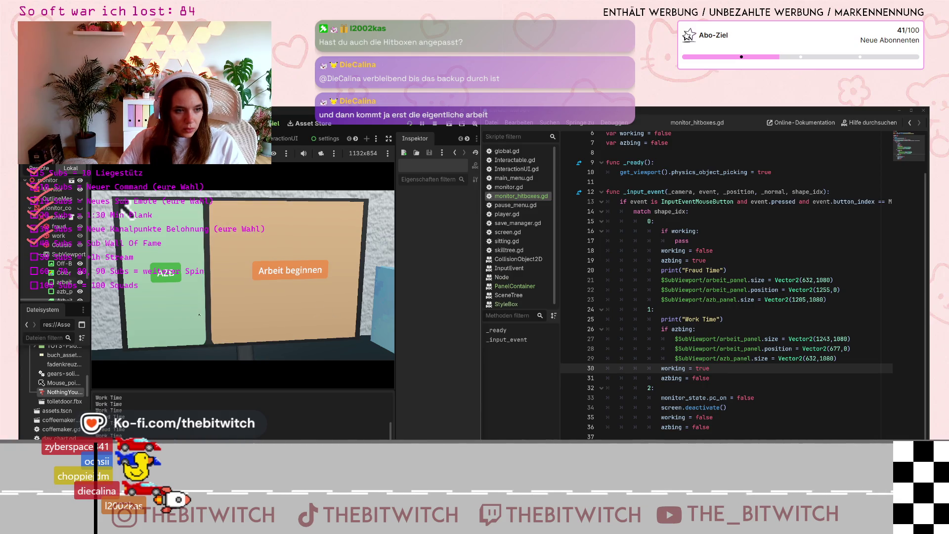
click(188, 312)
click(317, 311)
click(190, 311)
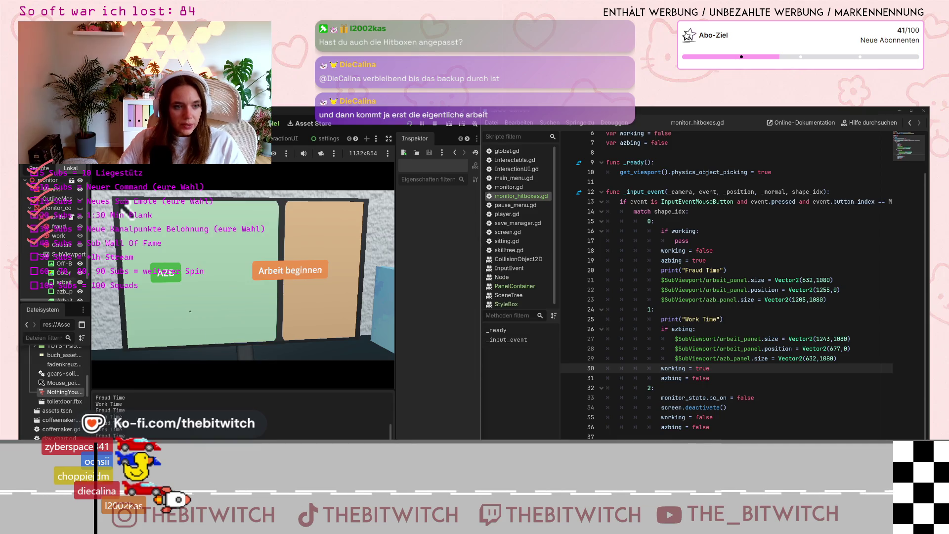
click(291, 309)
click(302, 310)
click(311, 310)
click(319, 310)
click(324, 309)
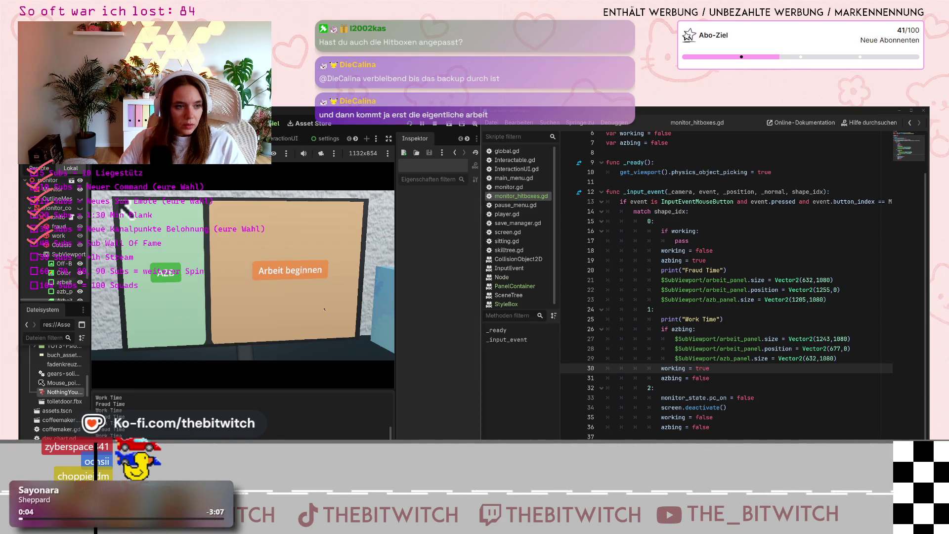
click(317, 310)
click(297, 313)
click(272, 315)
click(247, 317)
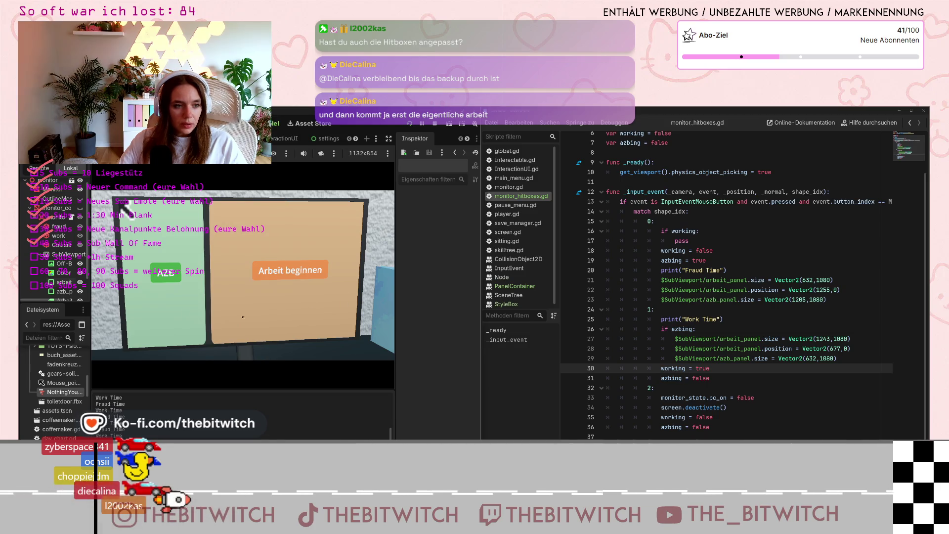
click(253, 315)
click(272, 313)
click(292, 311)
click(311, 307)
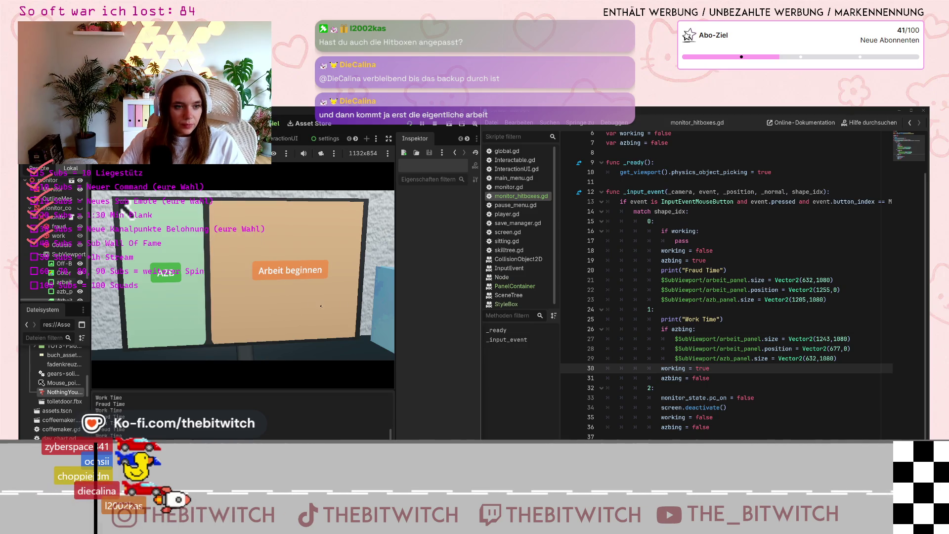
click(318, 307)
click(314, 308)
click(311, 311)
click(307, 311)
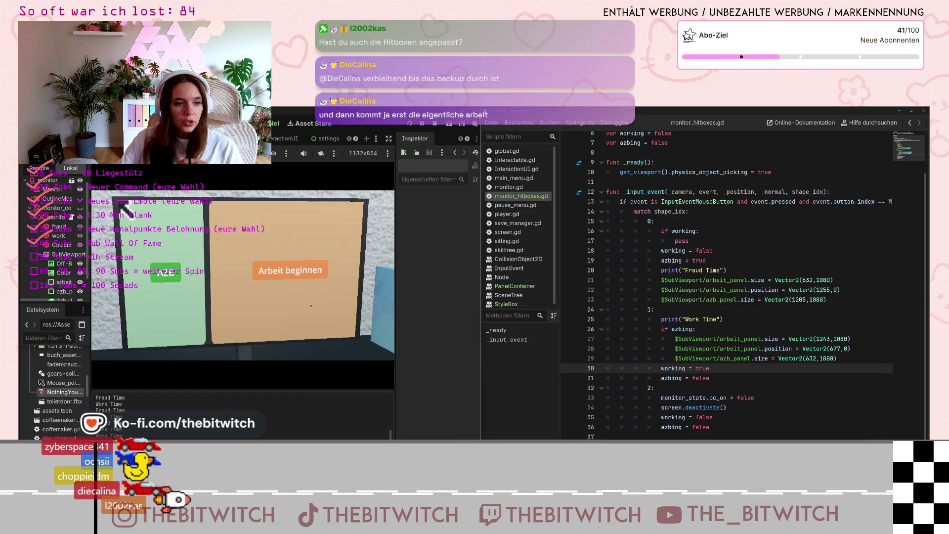
Widen the green AZB and orange work panels, then inspect the fraud collision shape's properties
click(269, 305)
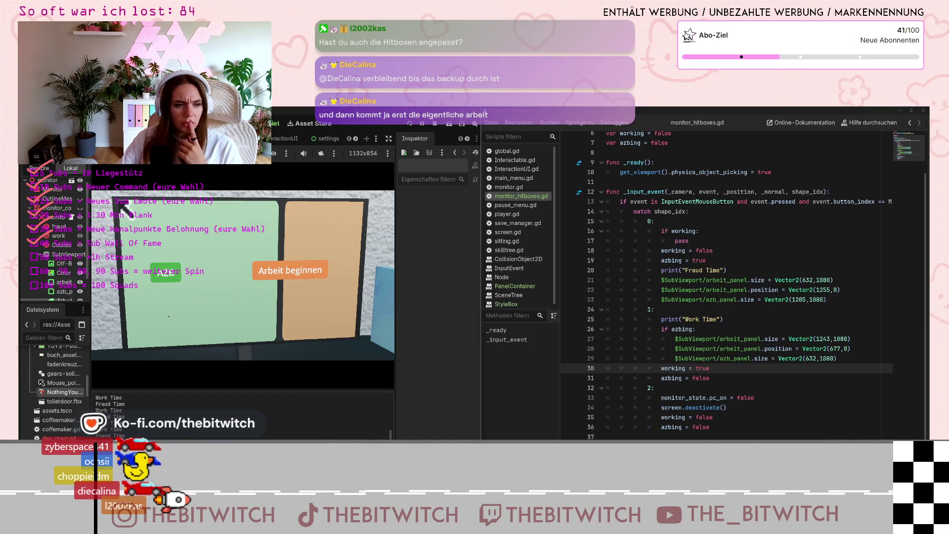
click(269, 305)
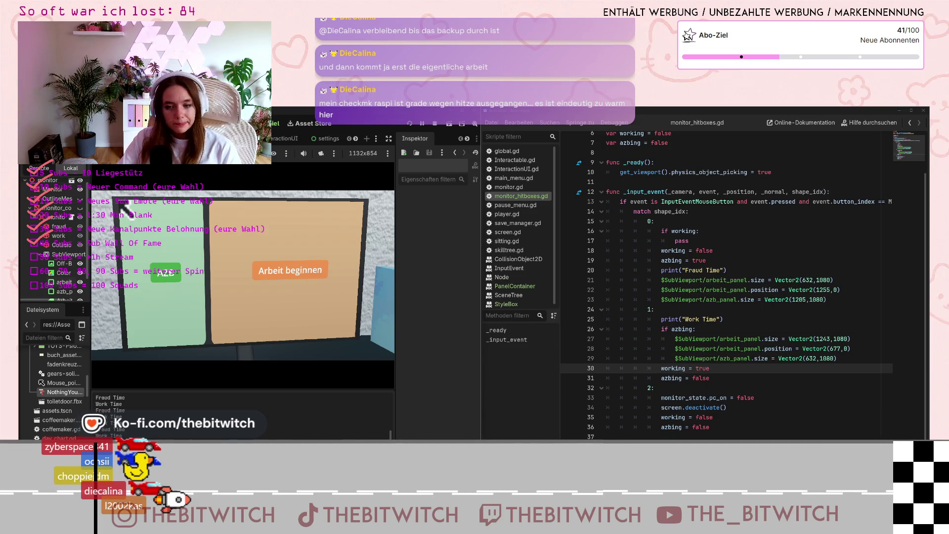
click(59, 226)
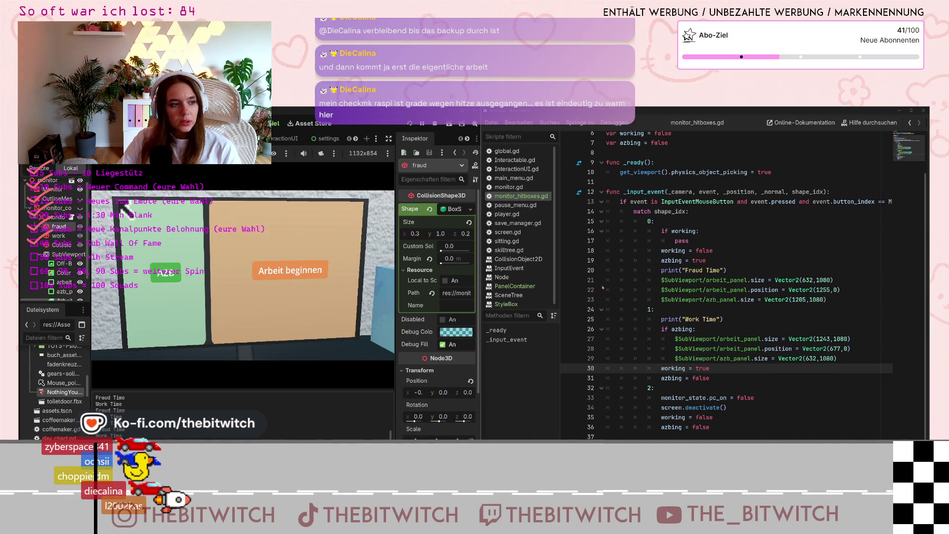
Stop the game, select the fraud collision shape under monitor_hitboxes, and check arbeit_panel's 1243×1080 size and position
key(F8)
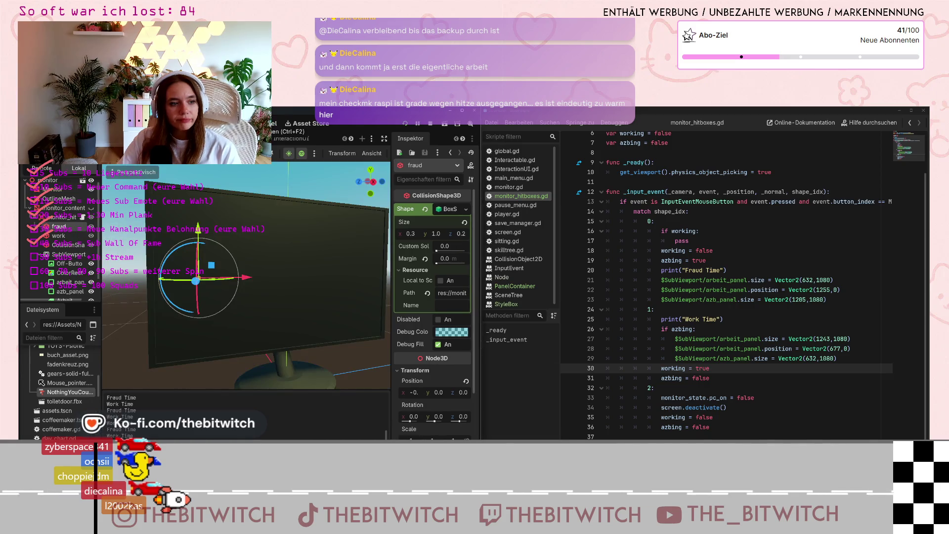
click(284, 241)
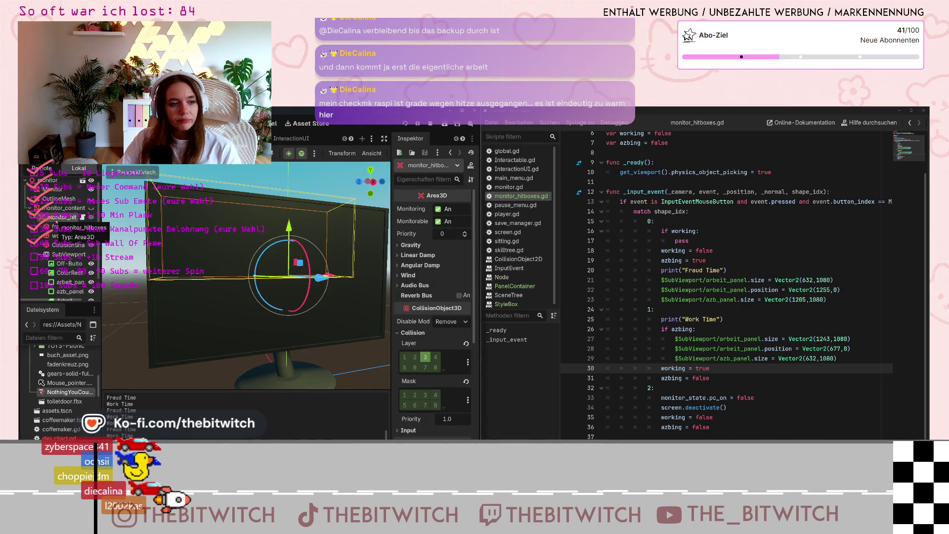
scroll(285, 240, down, 3)
scroll(285, 241, up, 2)
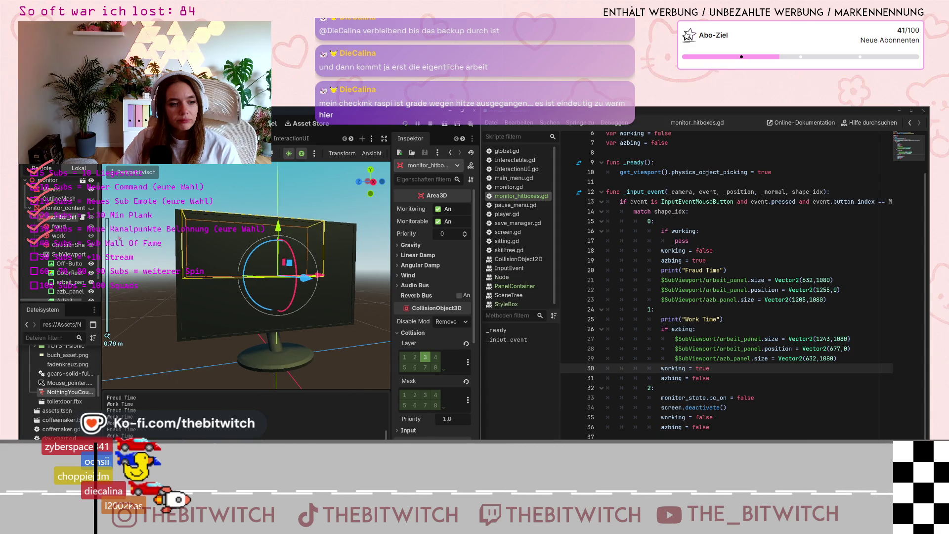
click(183, 214)
scroll(236, 310, up, 3)
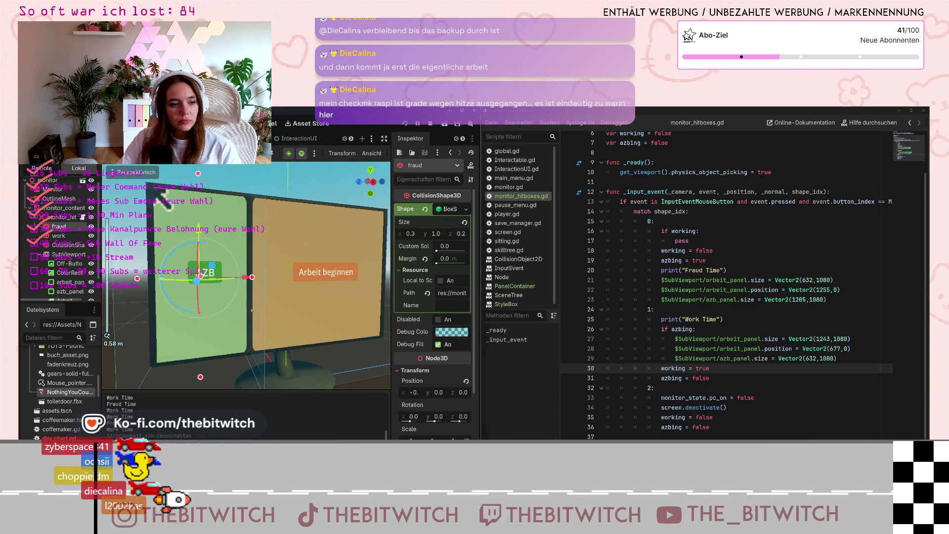
scroll(236, 310, down, 3)
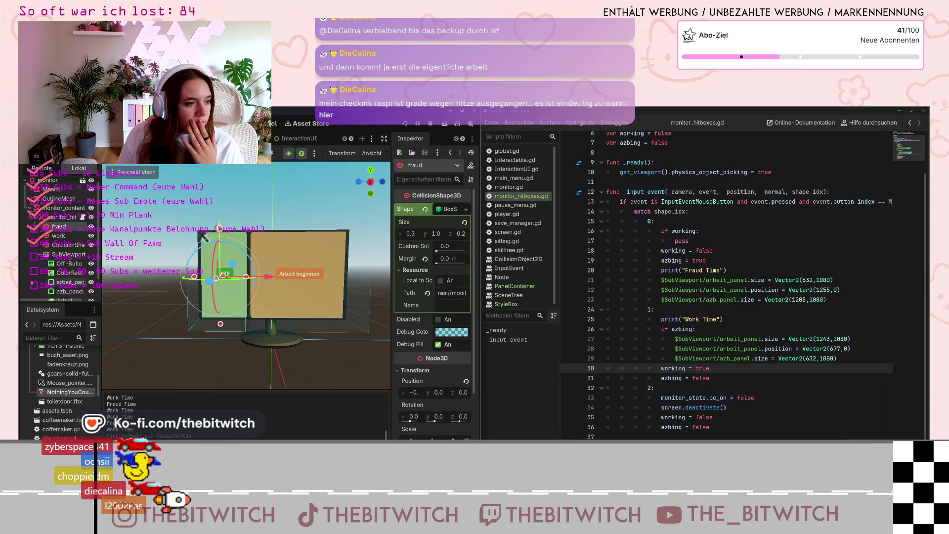
scroll(68, 277, down, 1)
click(71, 268)
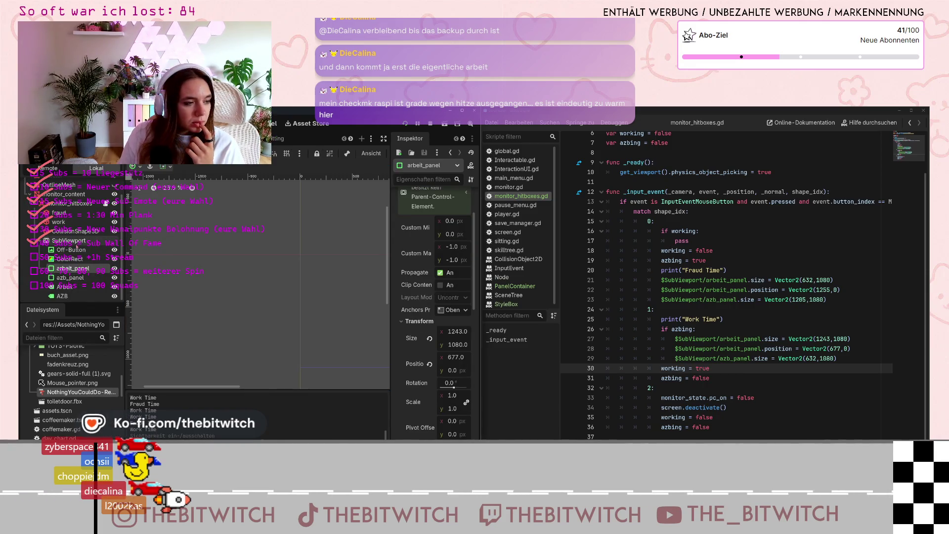
click(71, 277)
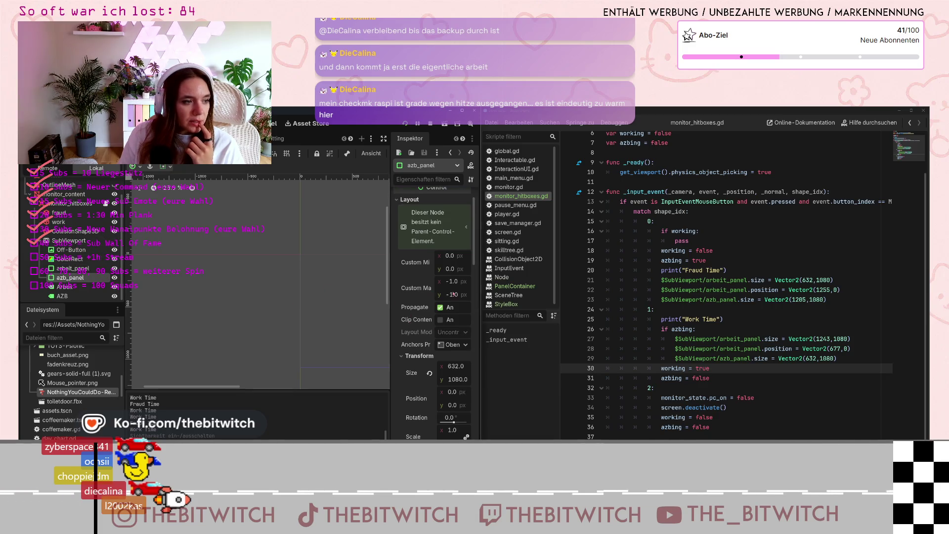
scroll(417, 317, down, 2)
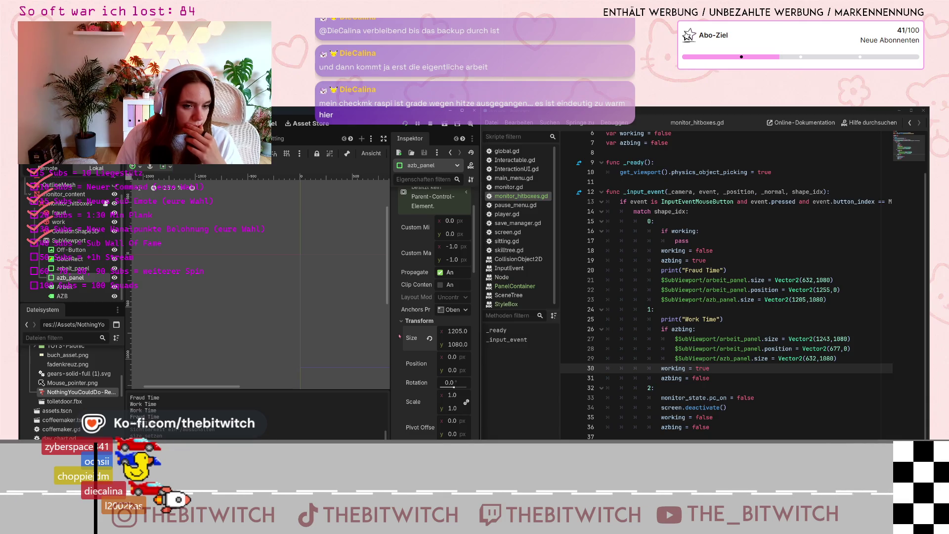
click(67, 204)
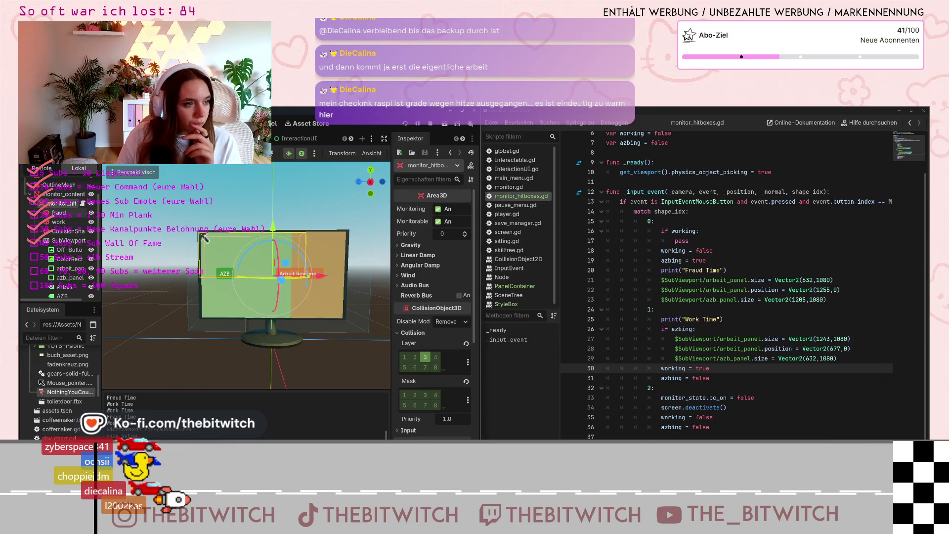
Select the fraud collision shape and insert a new line after line 23 of the script
click(204, 239)
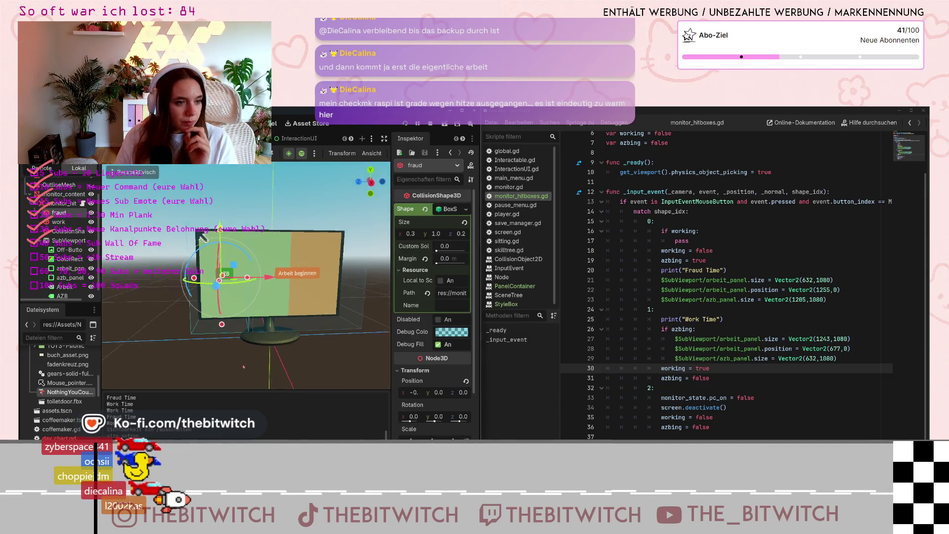
drag(203, 238, 199, 237)
click(844, 300)
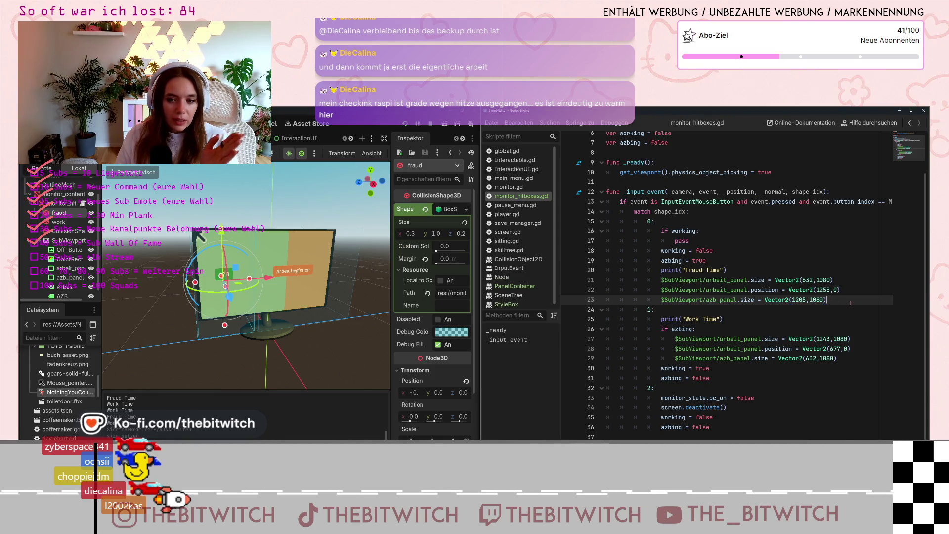
key(Return)
Write $fraud.size = Vector3() on line 24 via autocomplete, then start widening the fraud collision box
text(fraud)
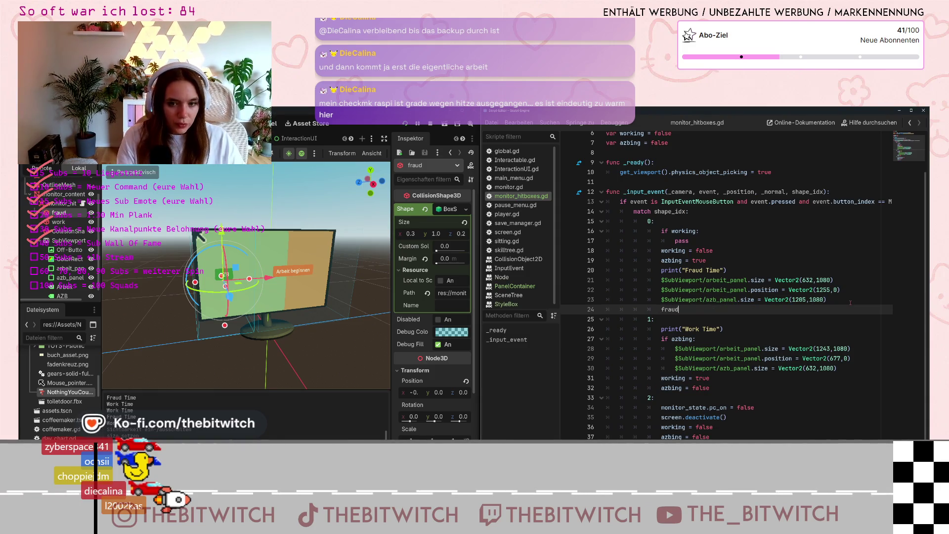
key(BackSpace)
key(BackSpace)
key(BackSpace)
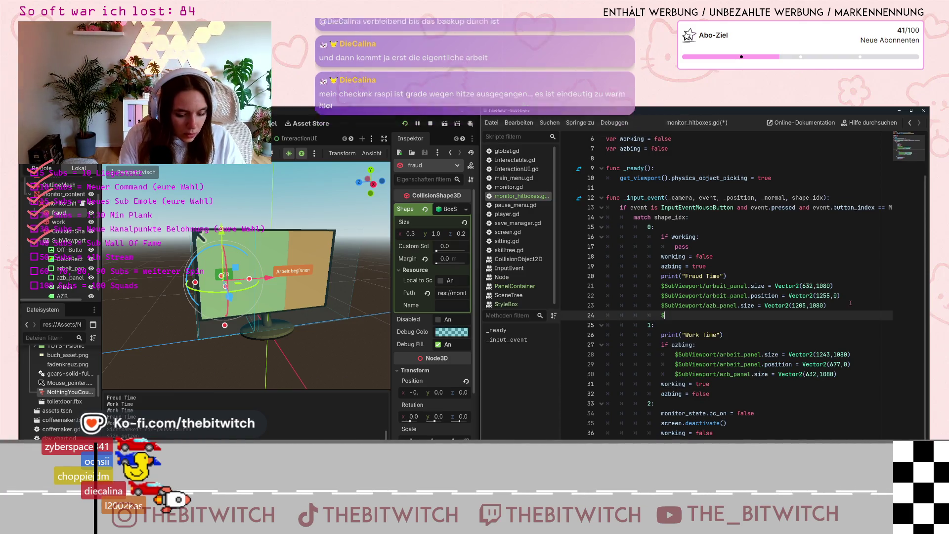
text($fra)
text(us)
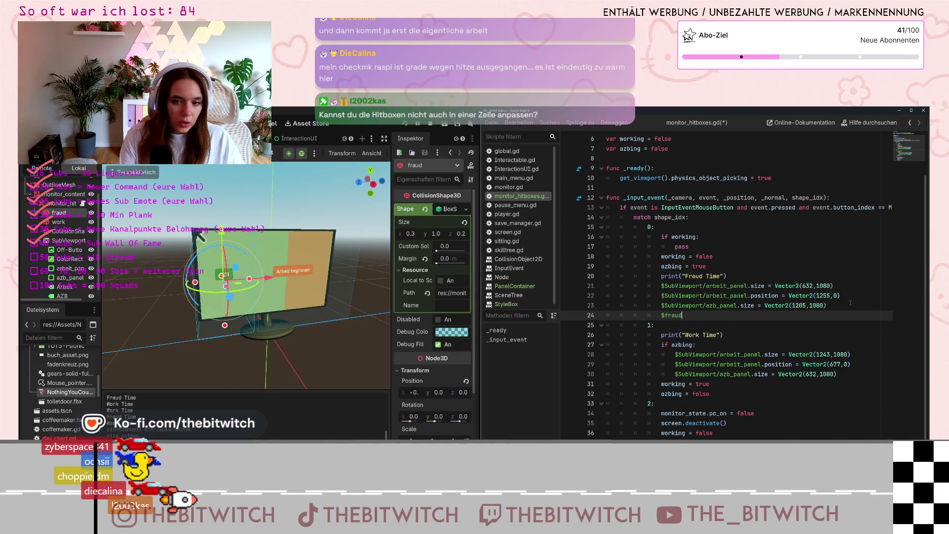
text(s)
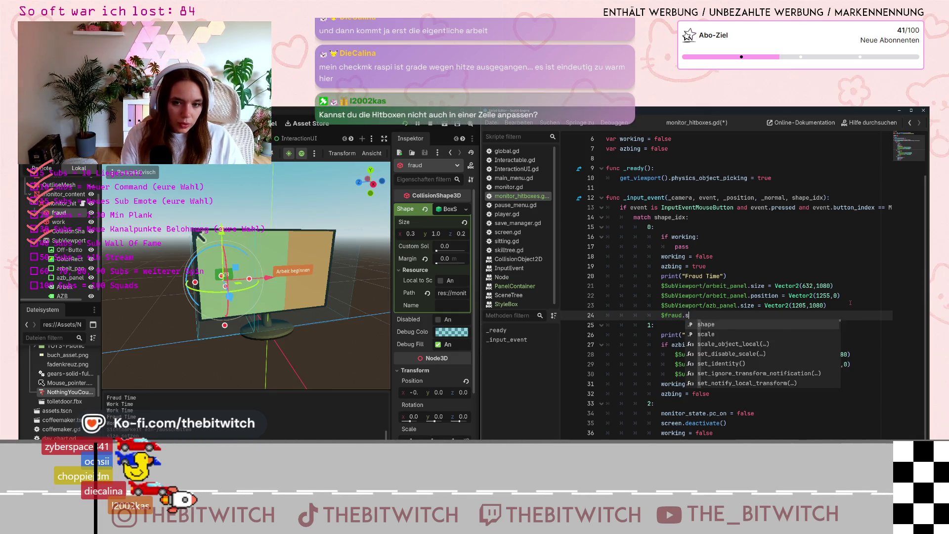
text(ize)
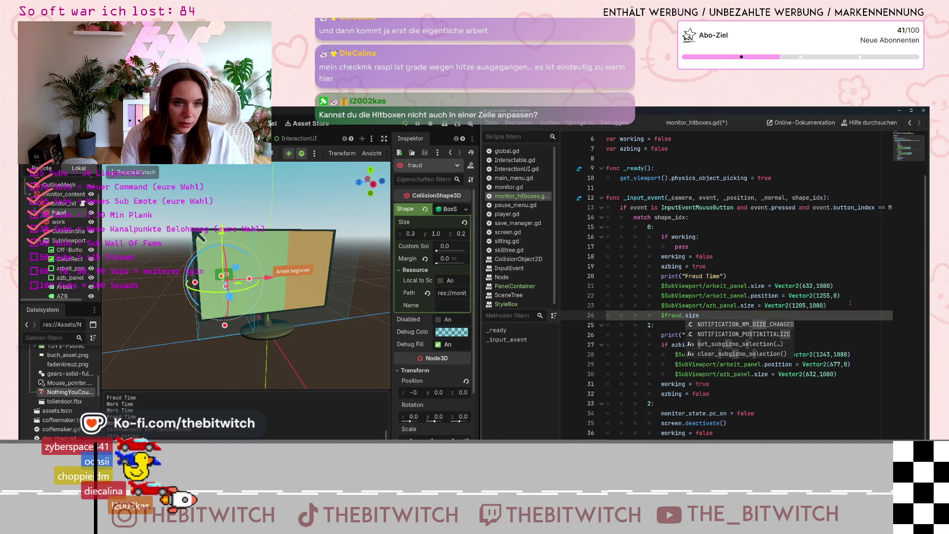
text( = Vector)
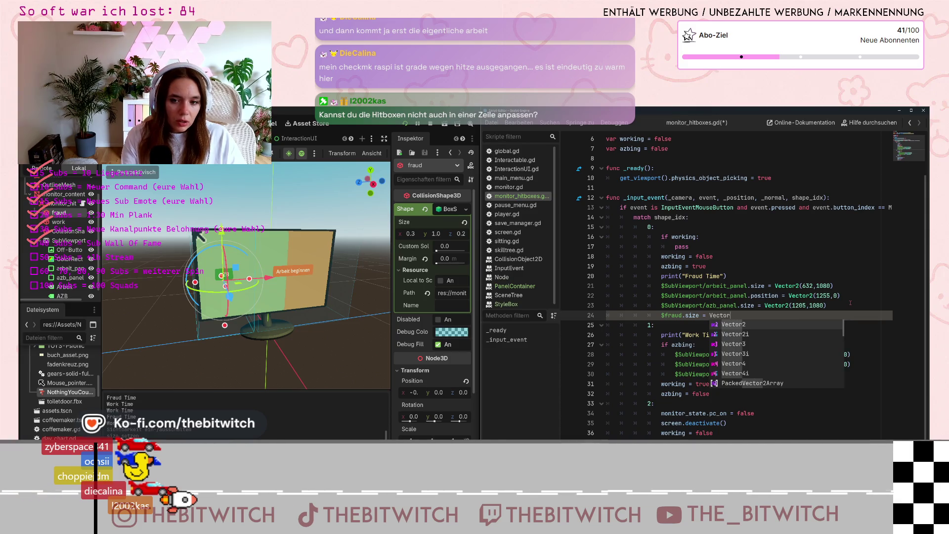
text(3)
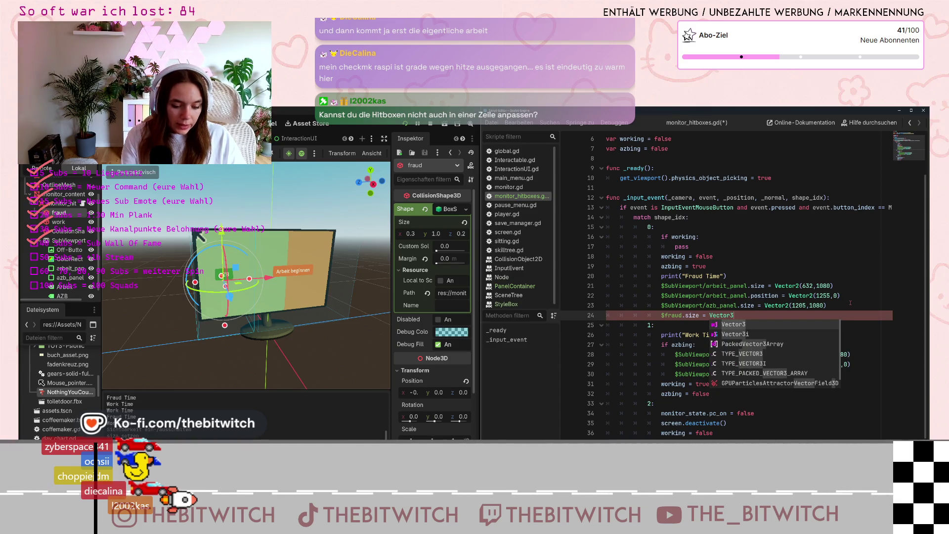
key(Return)
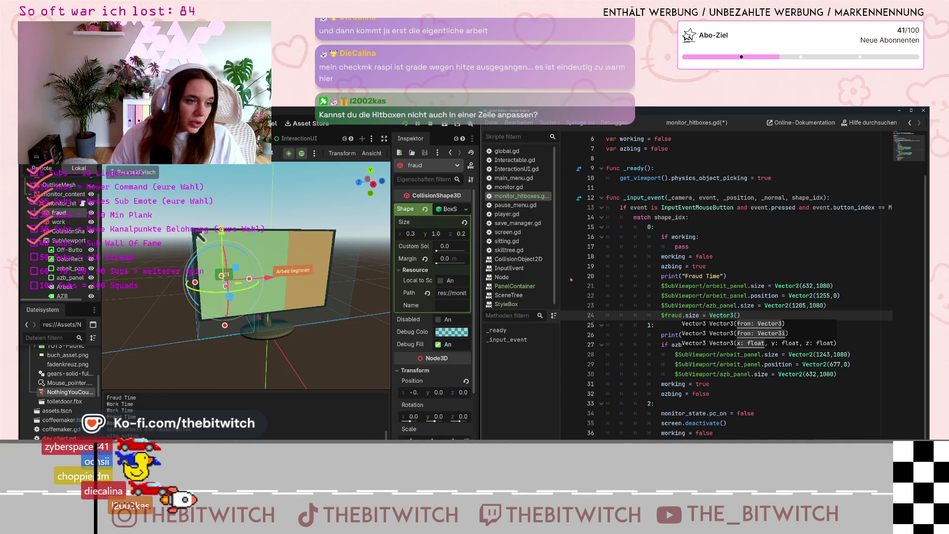
mouse_move(254, 280)
mouse_down()
mouse_move(289, 277)
mouse_move(292, 286)
mouse_up()
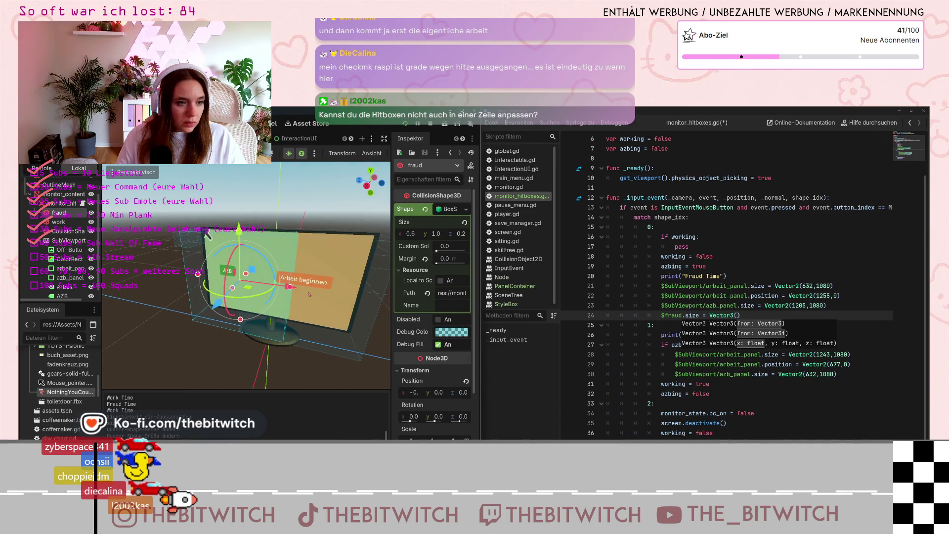
Fine-tune the fraud collision box width and read its 0.625 Size x in the Inspector
mouse_move(293, 286)
mouse_down()
mouse_move(275, 290)
mouse_move(292, 286)
mouse_up()
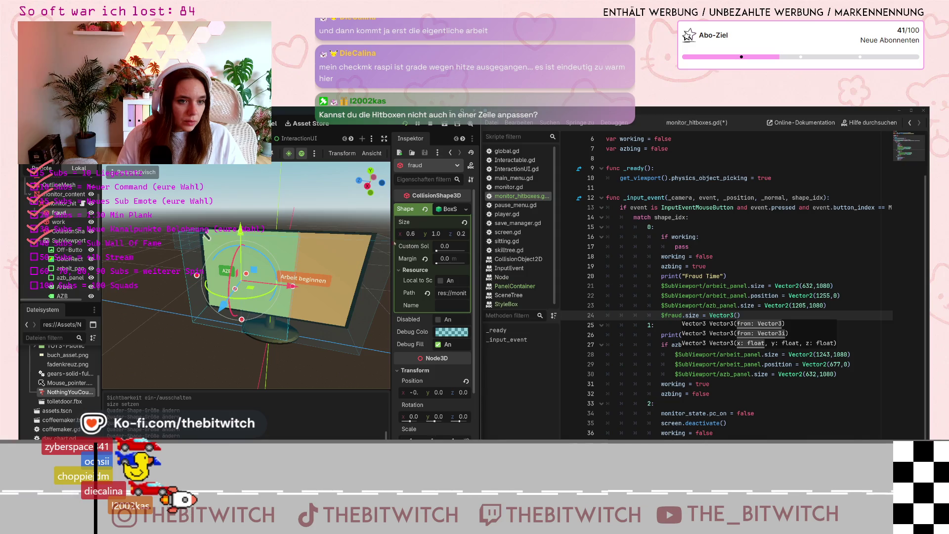
mouse_move(410, 234)
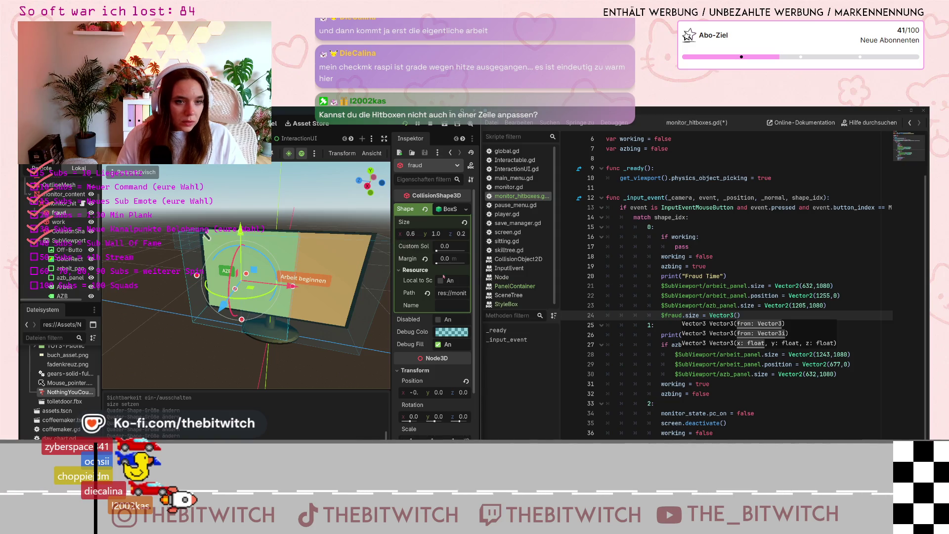
click(741, 315)
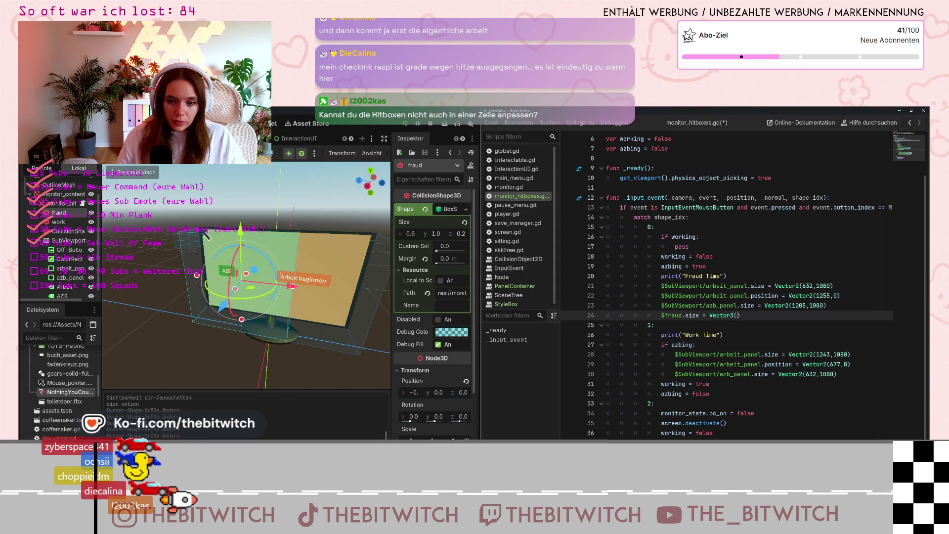
Fill line 24 as Vector3(0.625,1,0.236), then review the panel size lines, selecting the 632 width
text(0.)
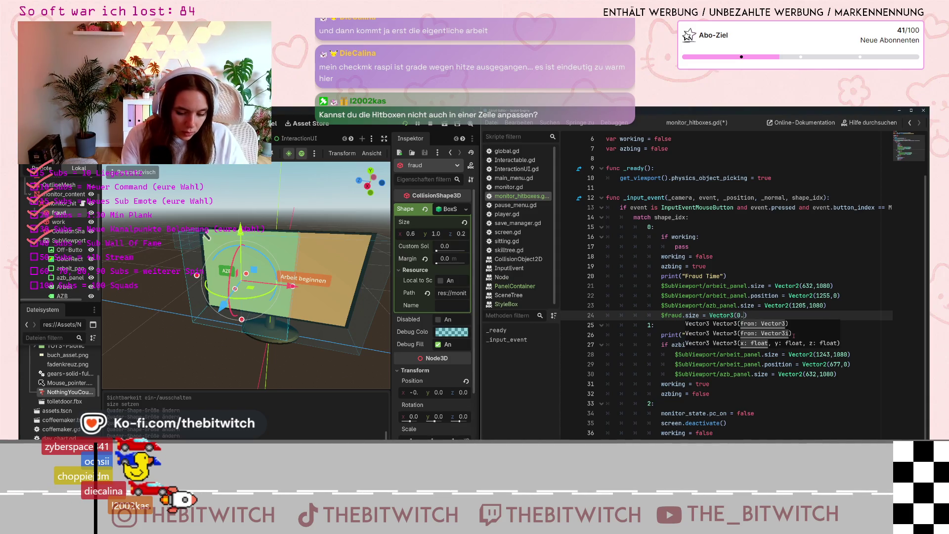
text(625)
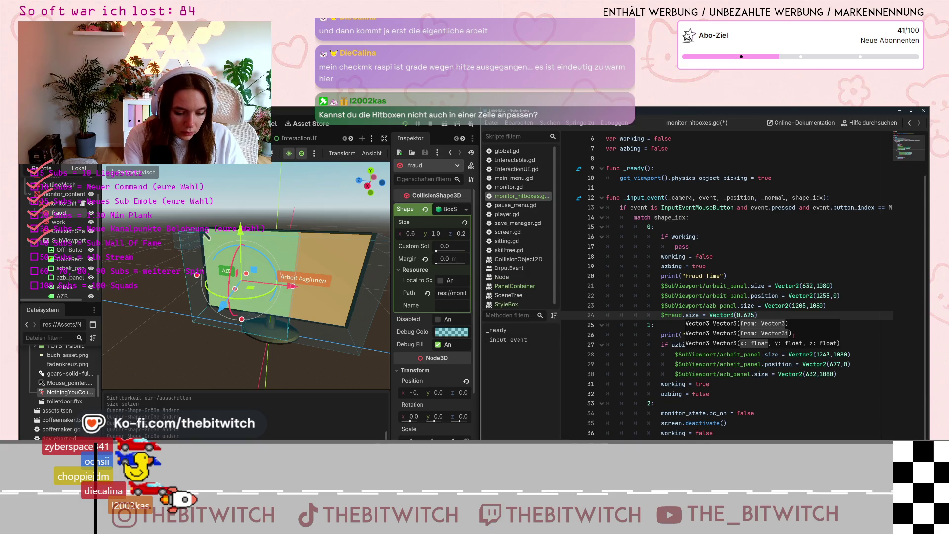
text(,)
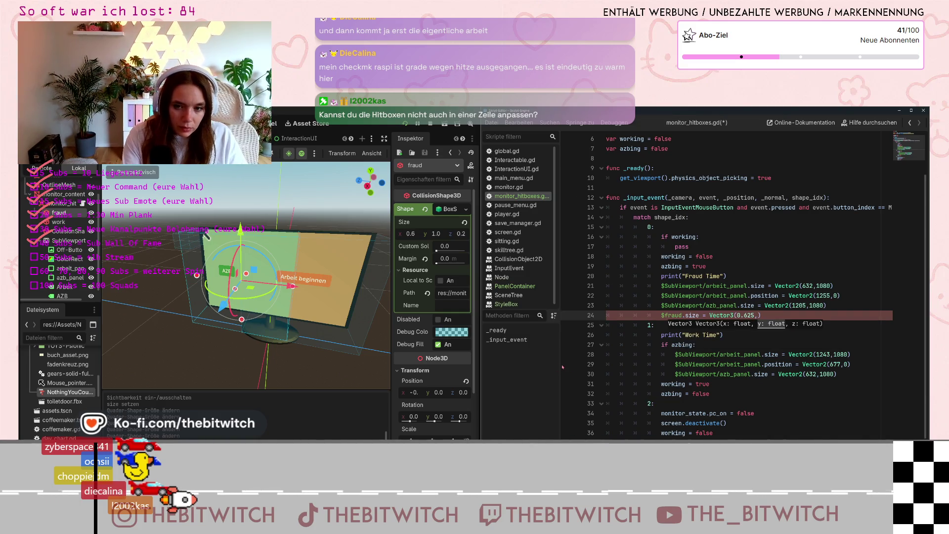
text(1,0.2)
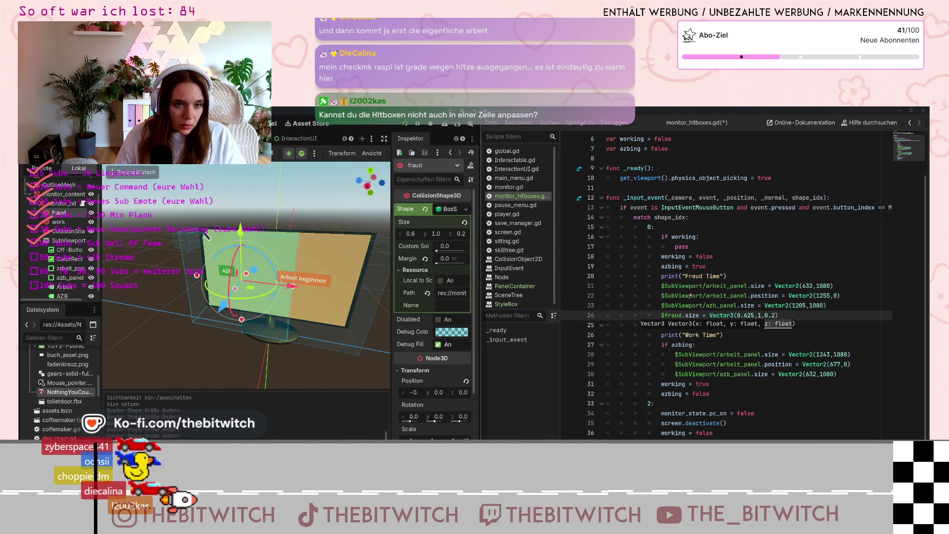
click(772, 315)
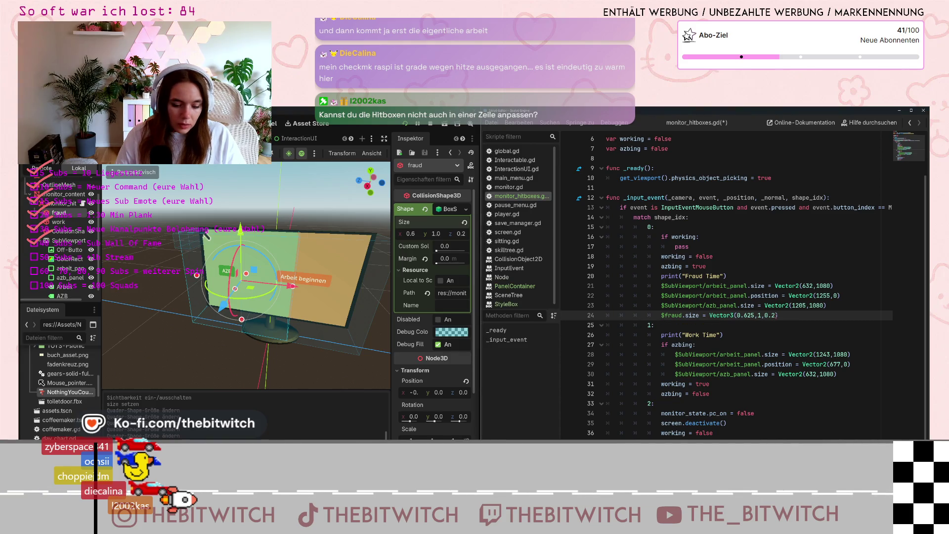
text(36)
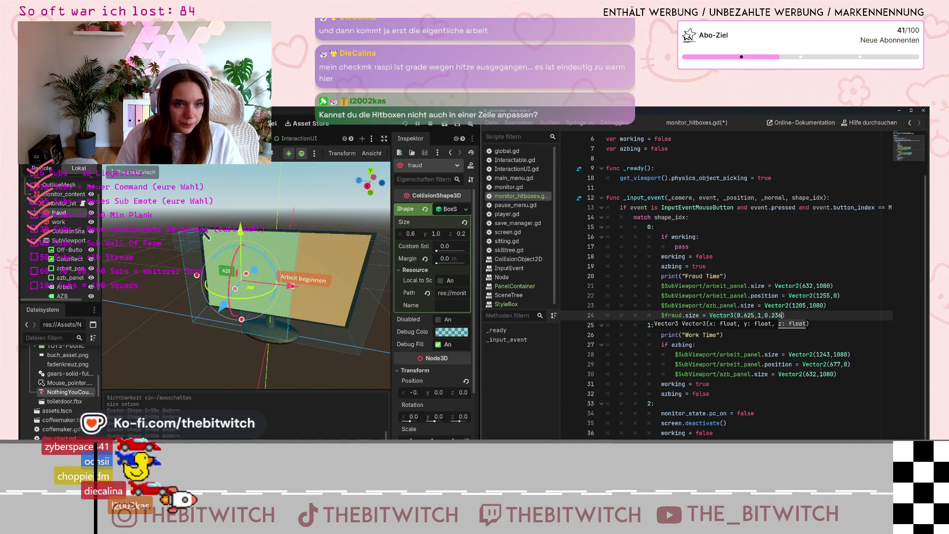
click(803, 285)
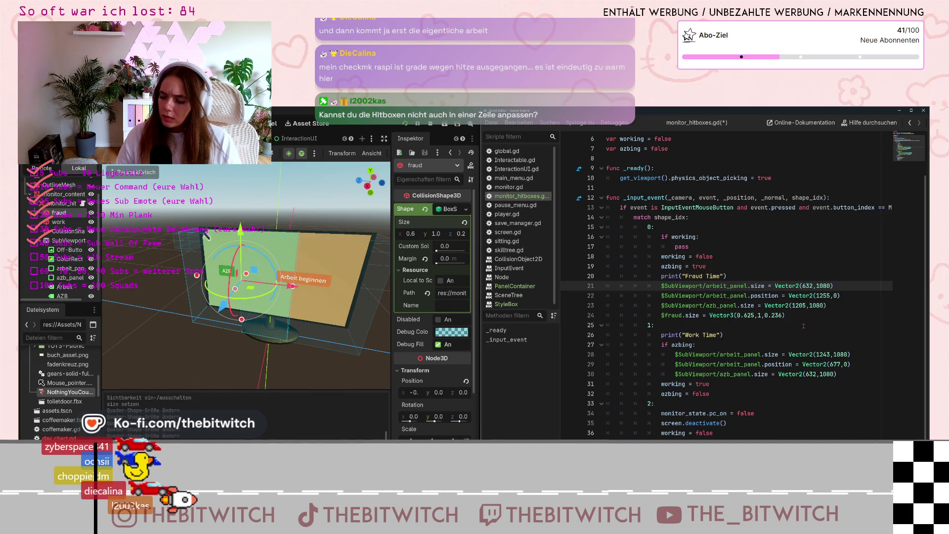
mouse_move(814, 355)
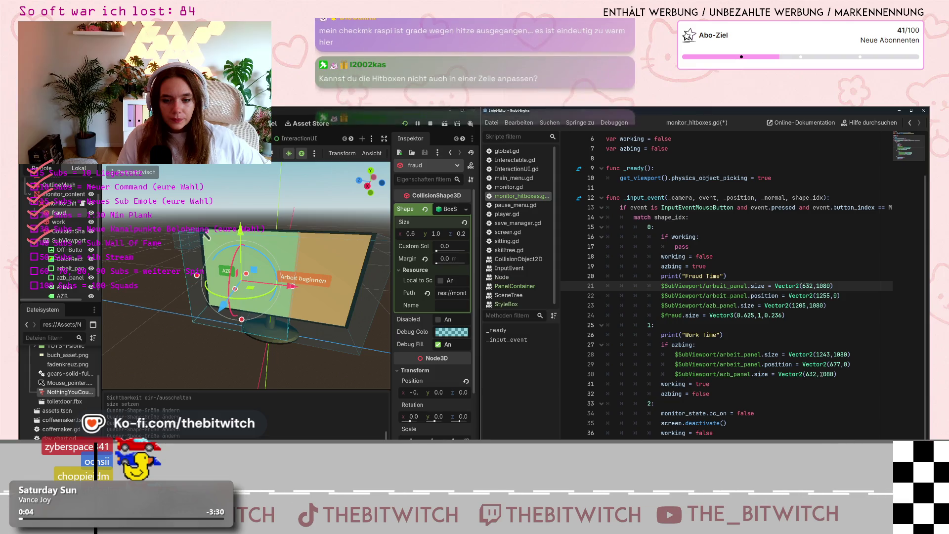
double_click(812, 374)
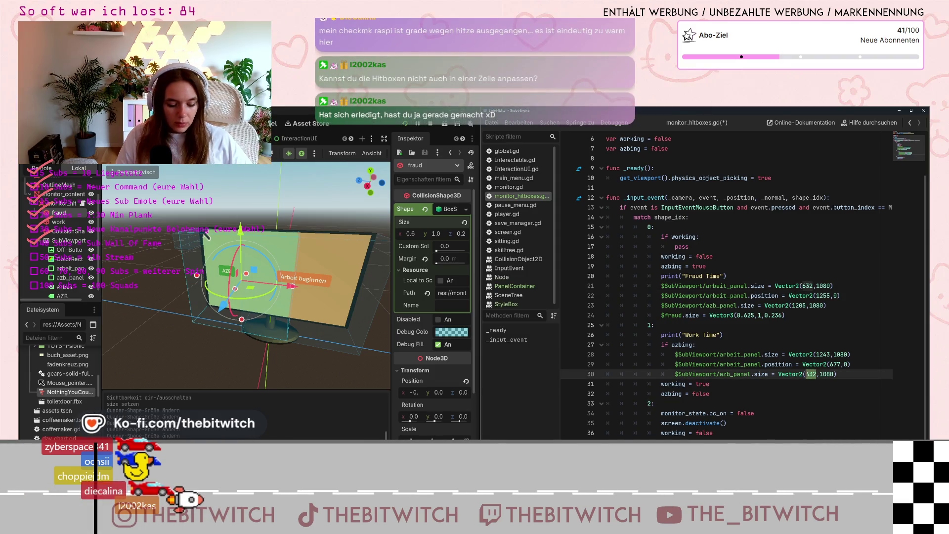
Set azb_panel's Size x to 632 in the Inspector so it is 632 × 1080
click(69, 278)
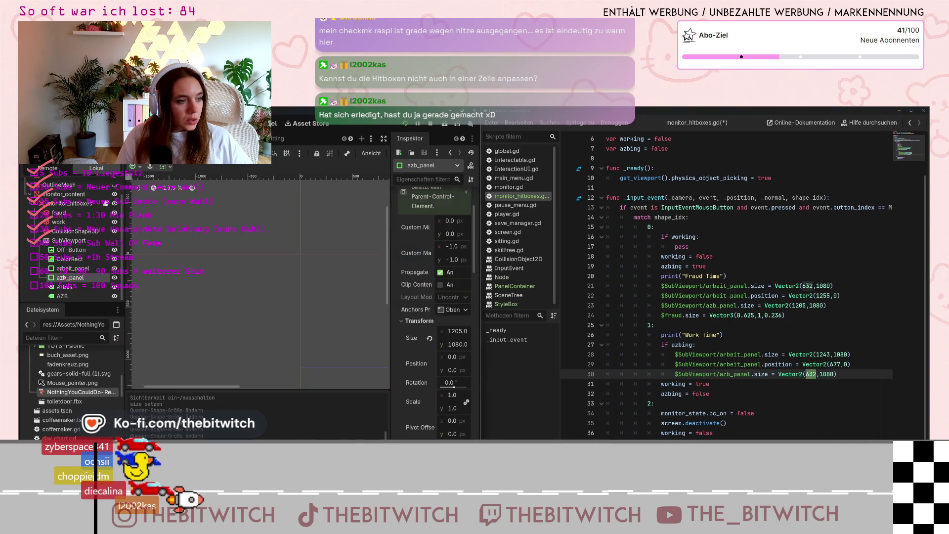
click(455, 338)
text(632)
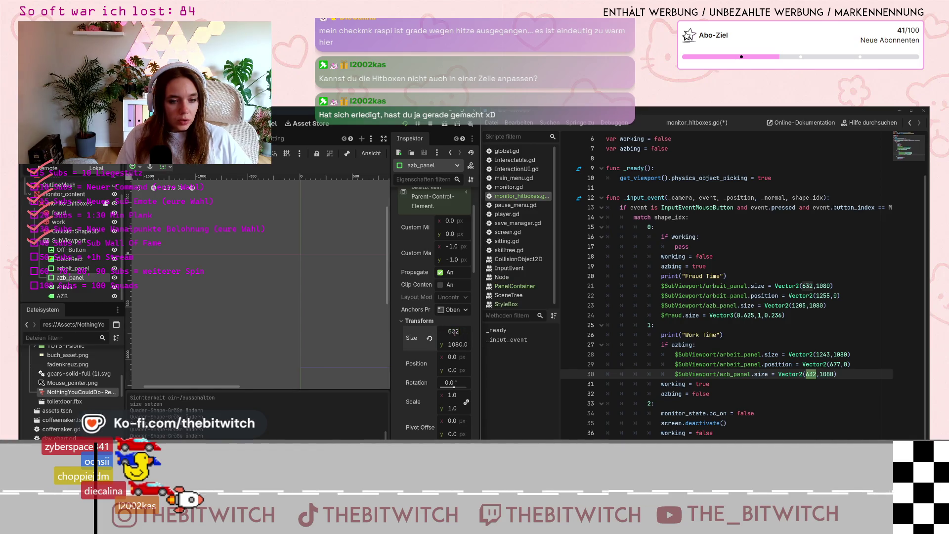
key(Return)
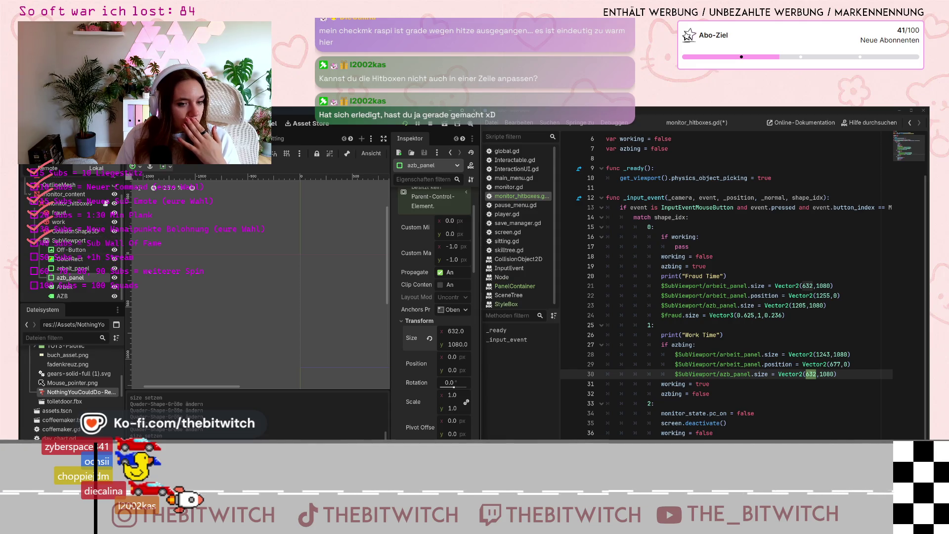
click(824, 327)
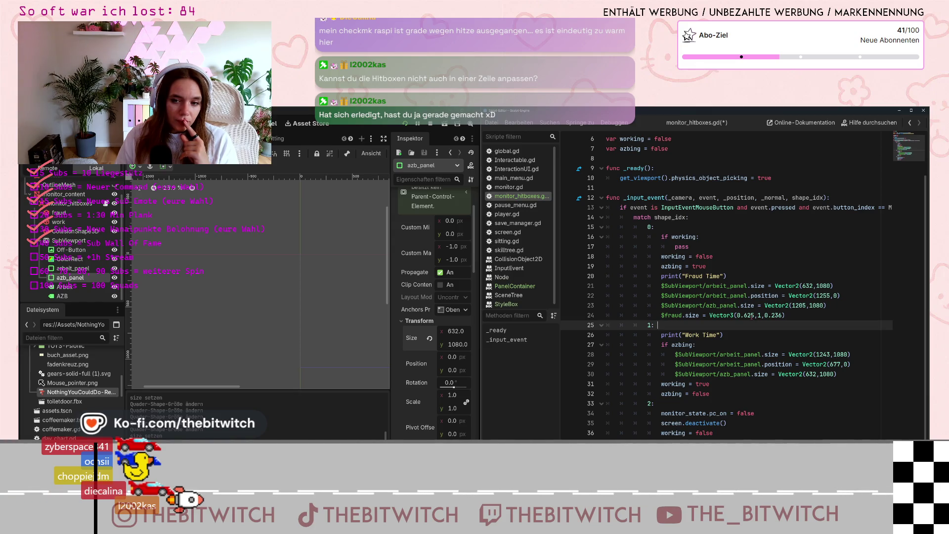
Change the fraud x size on line 24 from 0.625 to 0.632, giving Vector3(0.632,1,0.236)
click(750, 315)
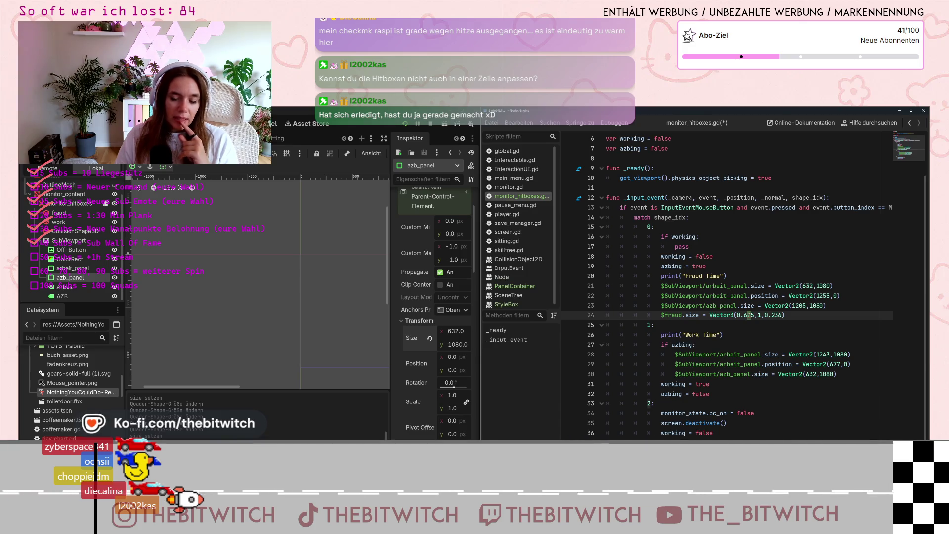
key(shift+Right)
key(shift+Right)
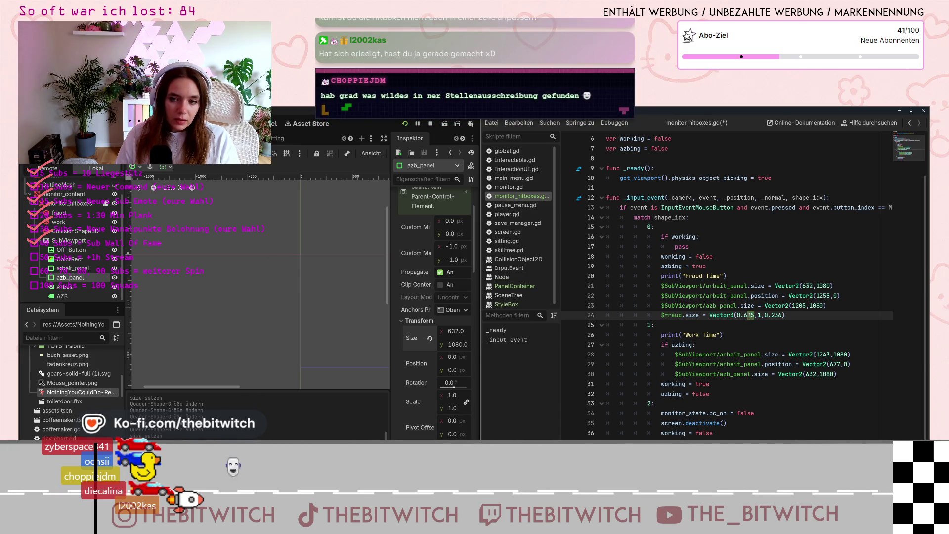
text(3)
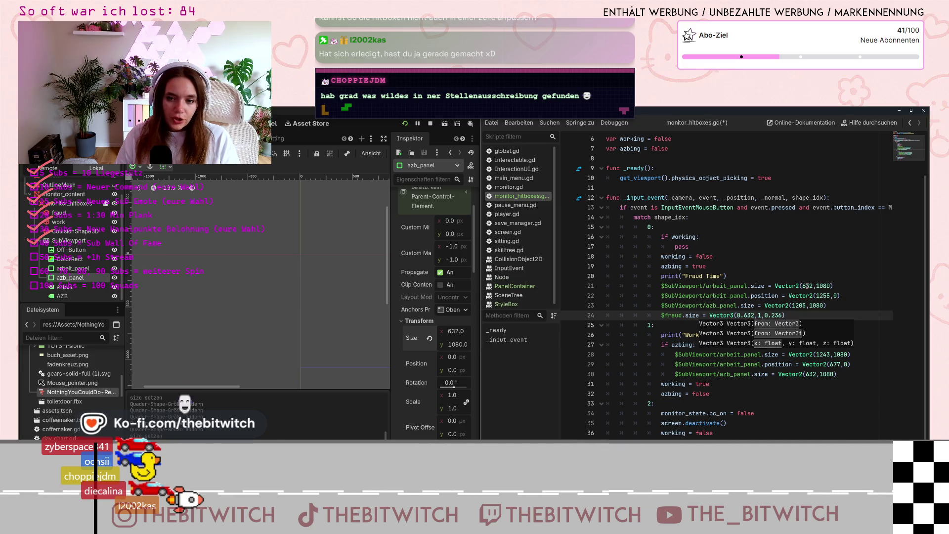
click(783, 286)
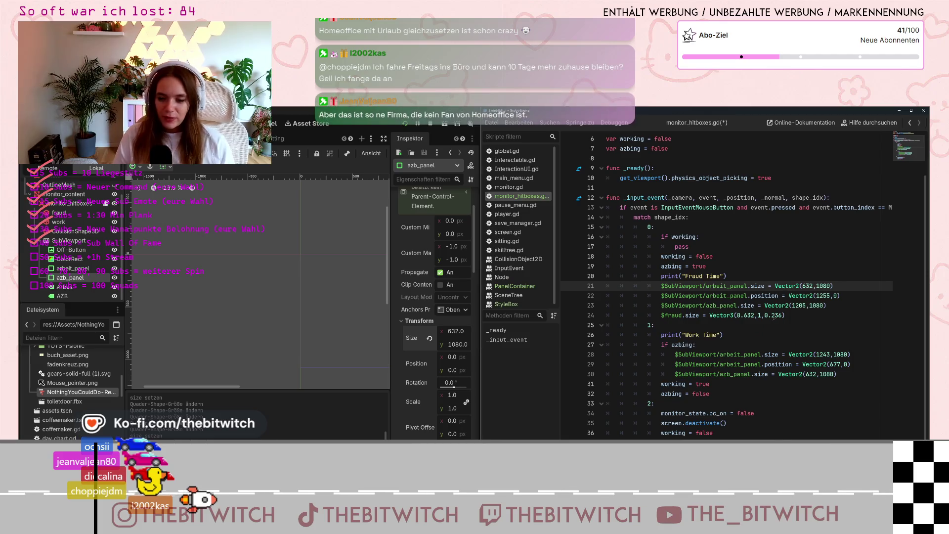
mouse_move(776, 306)
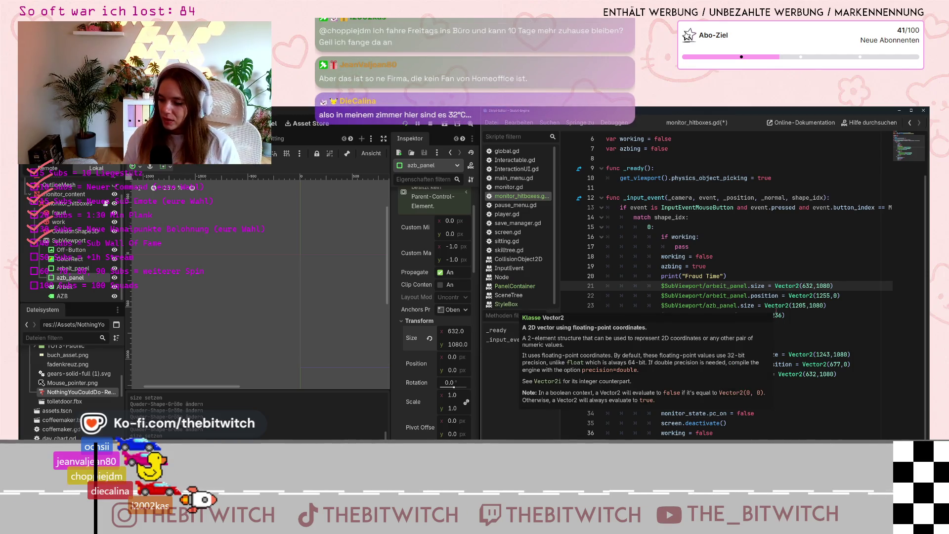
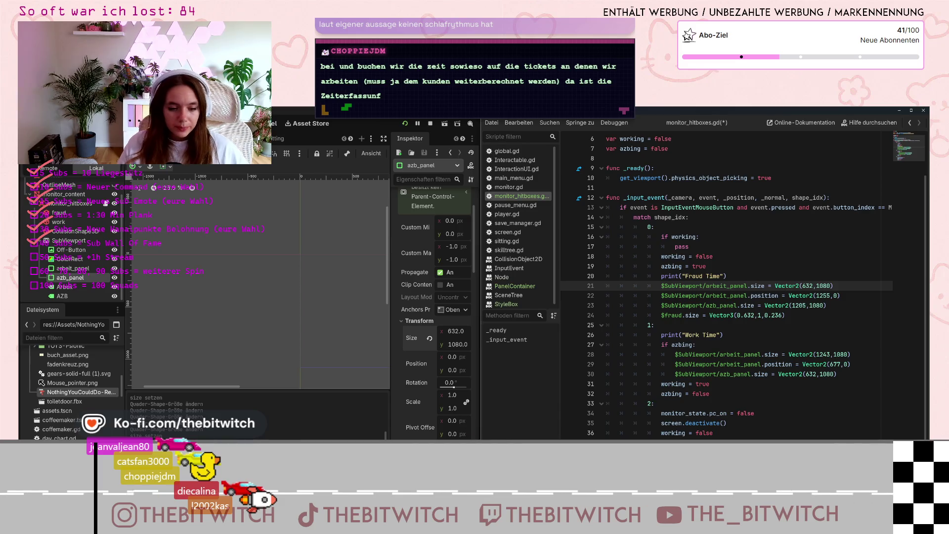
Switch from the monitor_hitboxes.gd script to the browser's reward wheel and spin it
key(alt+Tab)
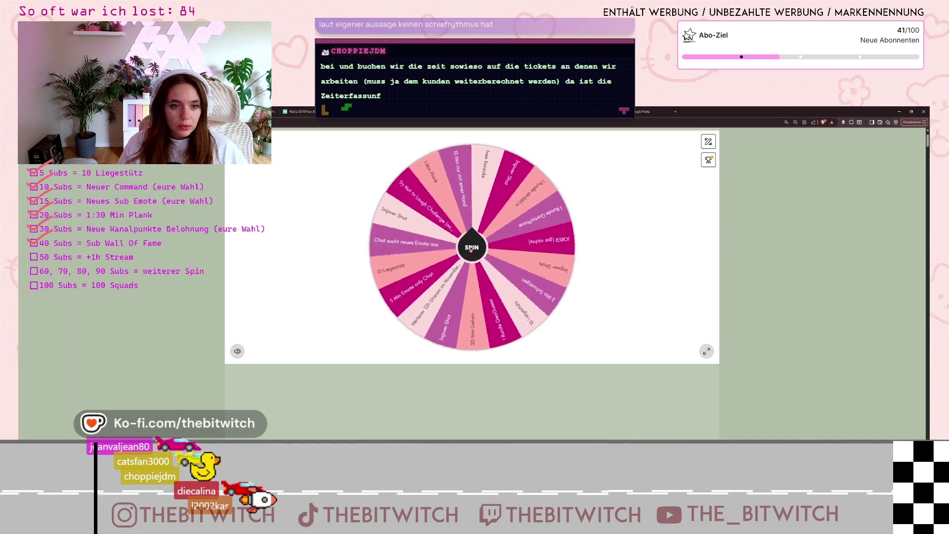
click(471, 248)
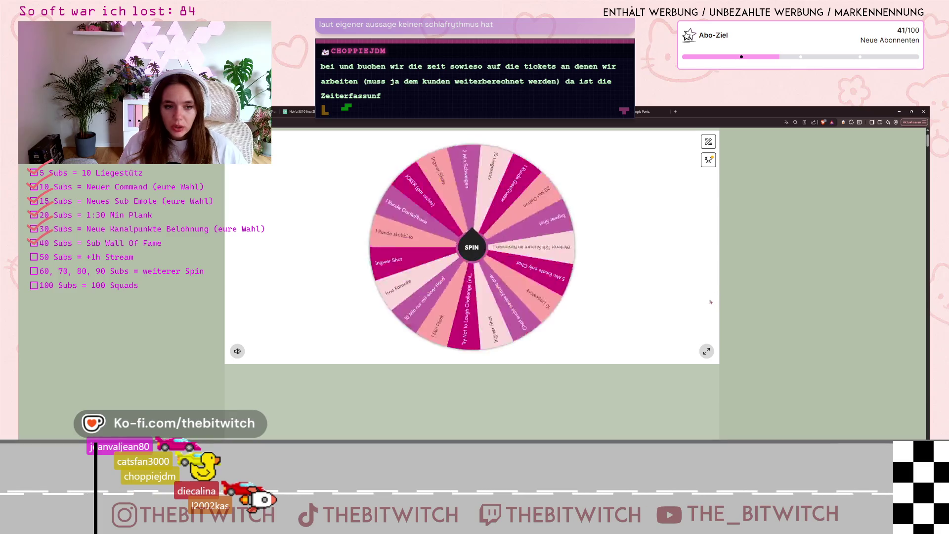